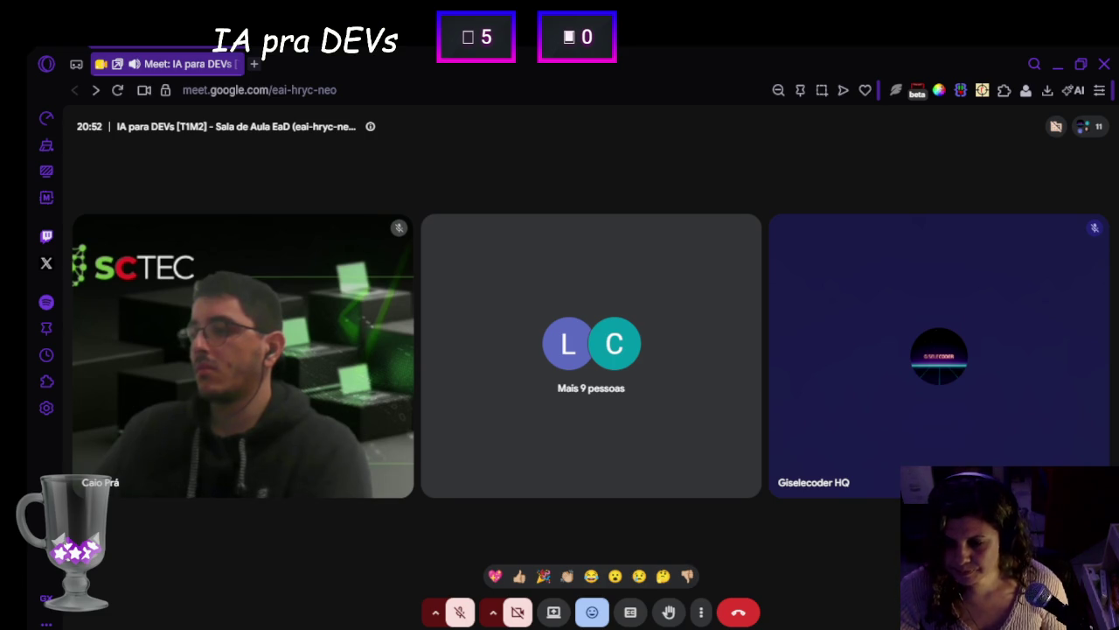
Take the Google Meet browser window off full screen to leave the class call
mouse_move(906, 50)
mouse_down()
mouse_move(430, 280)
mouse_move(26, 289)
mouse_up()
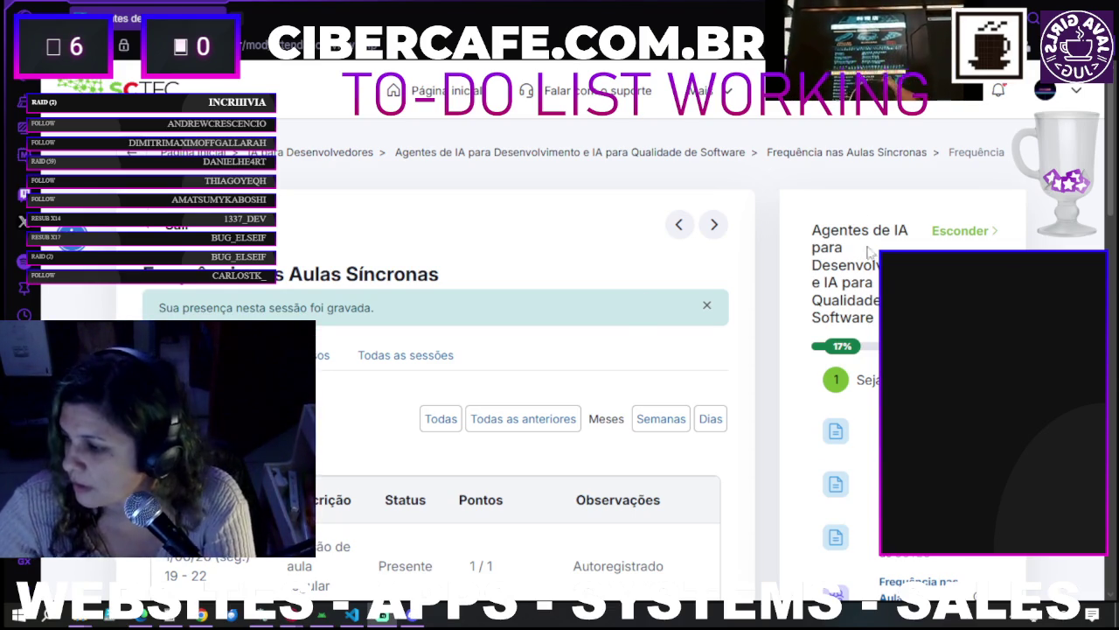
Scroll through the synchronous-class attendance table to review the recorded presence
scroll(772, 377, down, 3)
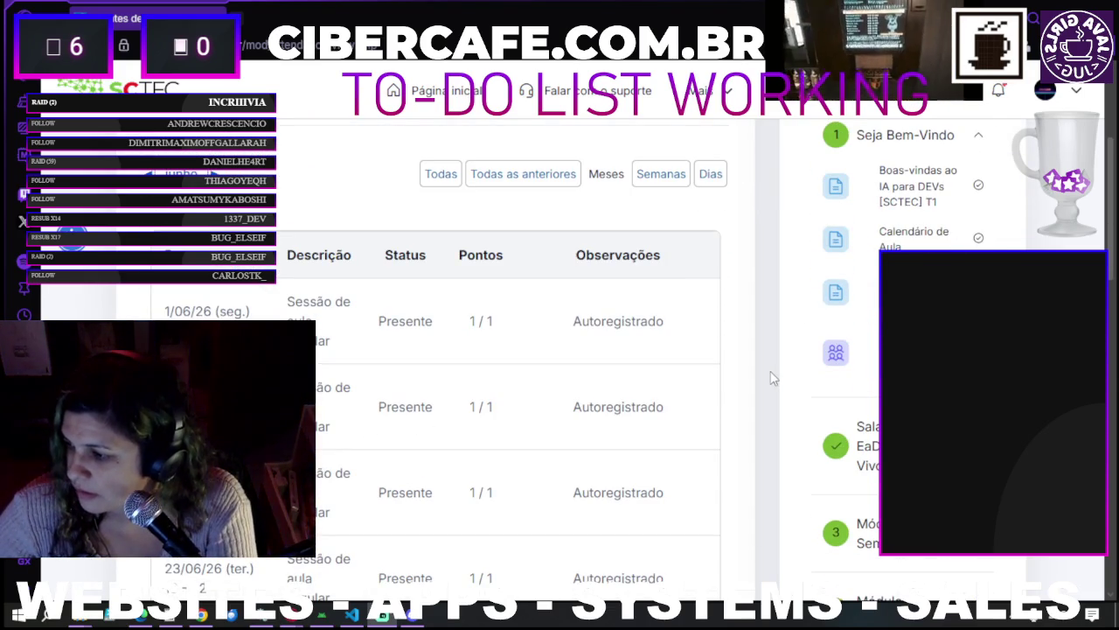
scroll(772, 377, up, 3)
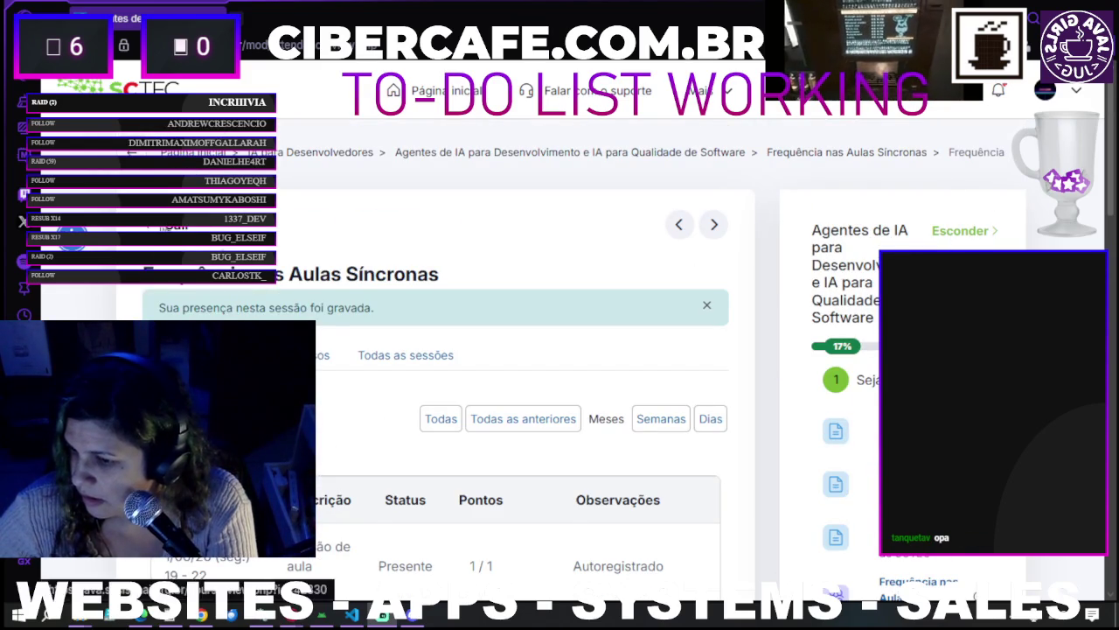
scroll(447, 323, down, 5)
scroll(480, 329, down, 2)
scroll(512, 327, up, 2)
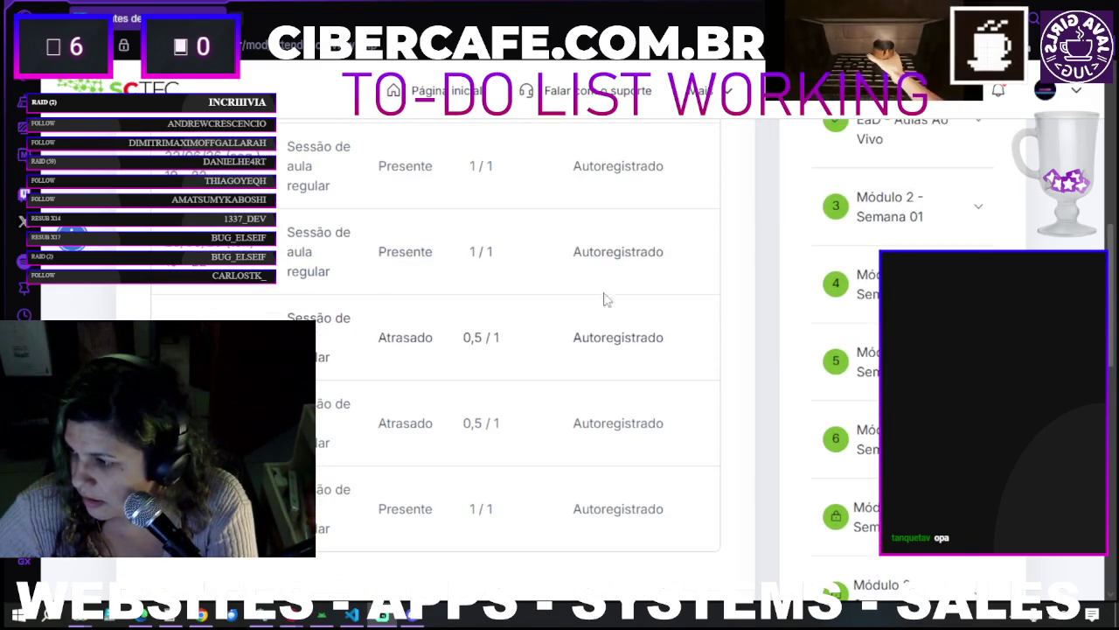
Expand Módulo 2 - Semana 02 and Semana 04 in the sidebar, then follow the breadcrumb
click(918, 284)
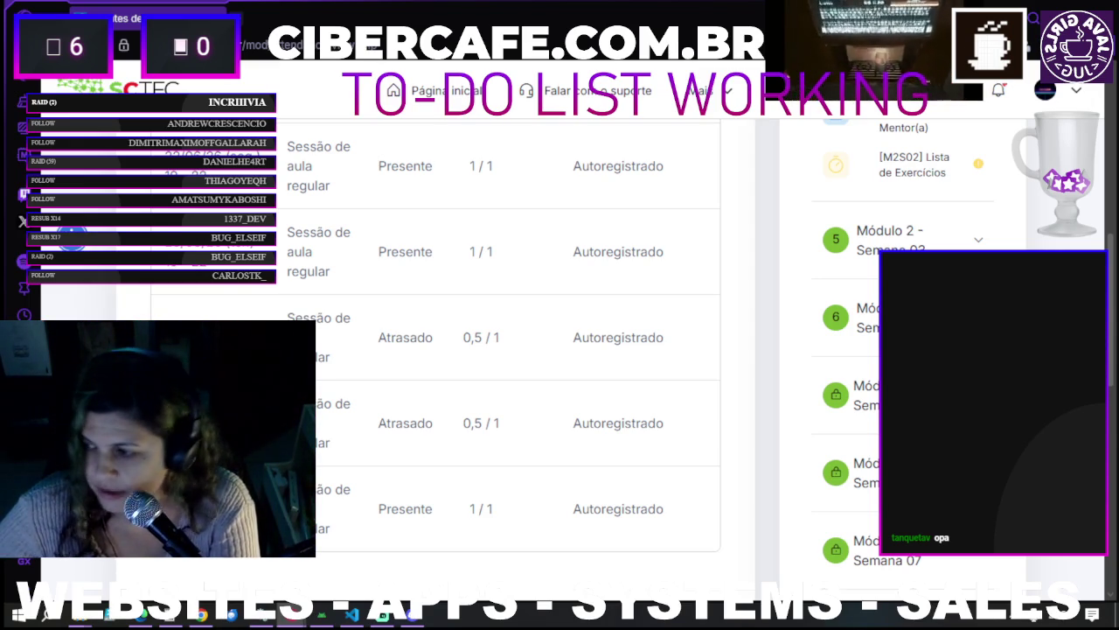
click(862, 319)
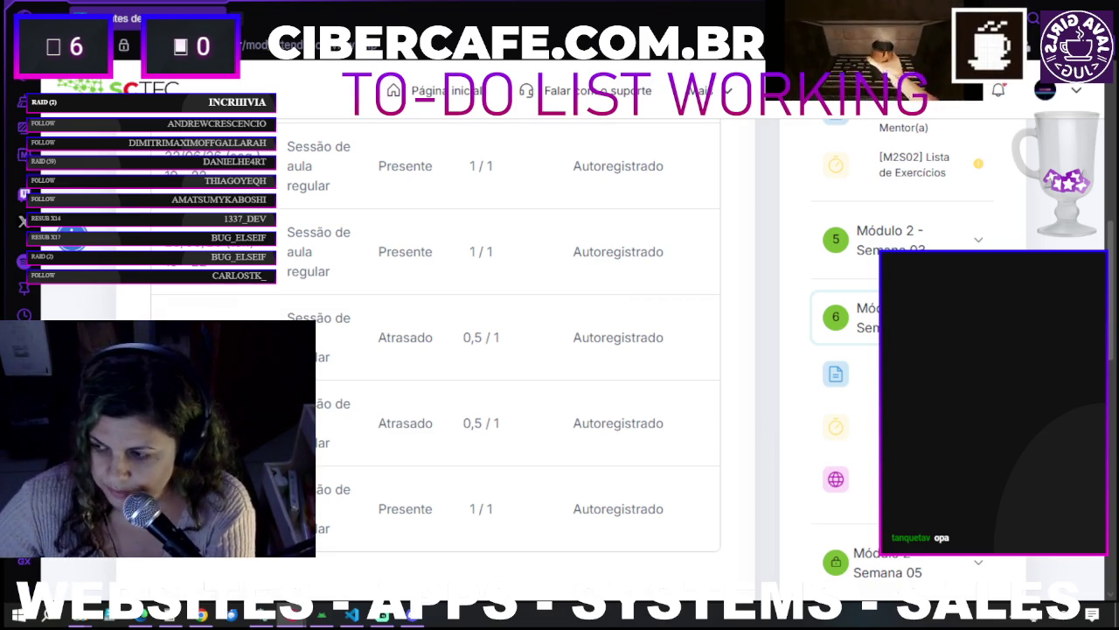
scroll(524, 349, down, 1)
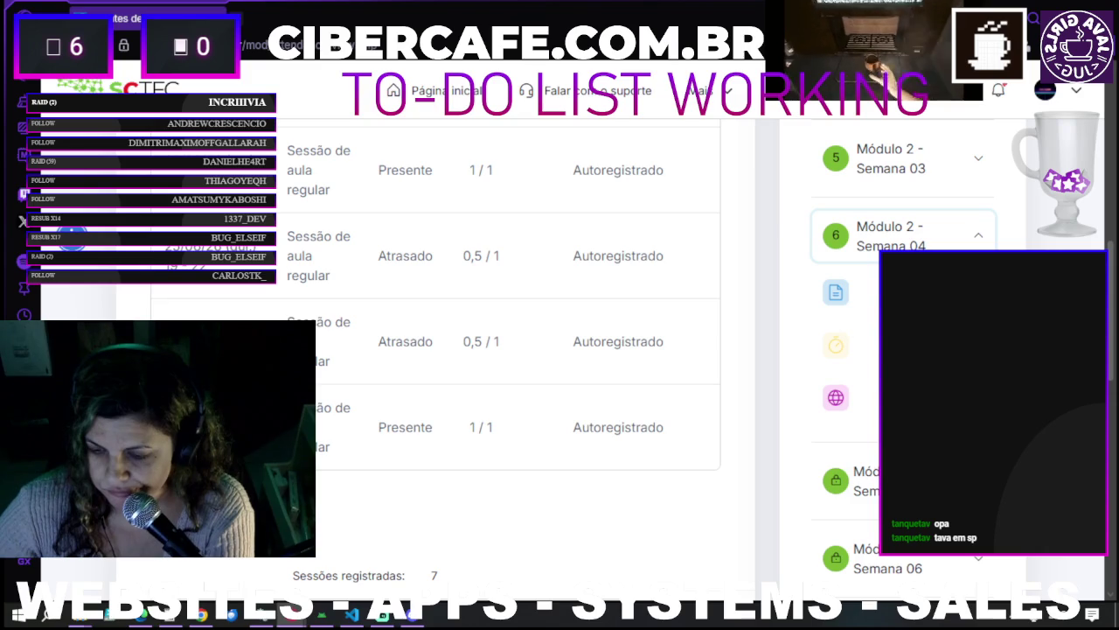
scroll(525, 350, down, 2)
scroll(525, 350, up, 3)
scroll(525, 350, up, 5)
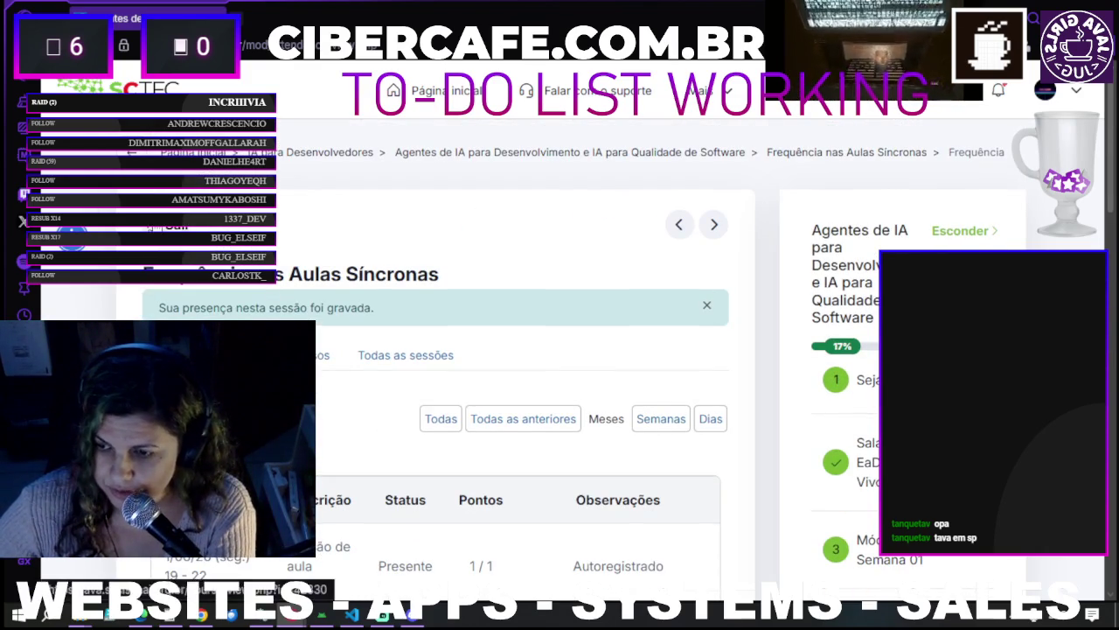
click(172, 229)
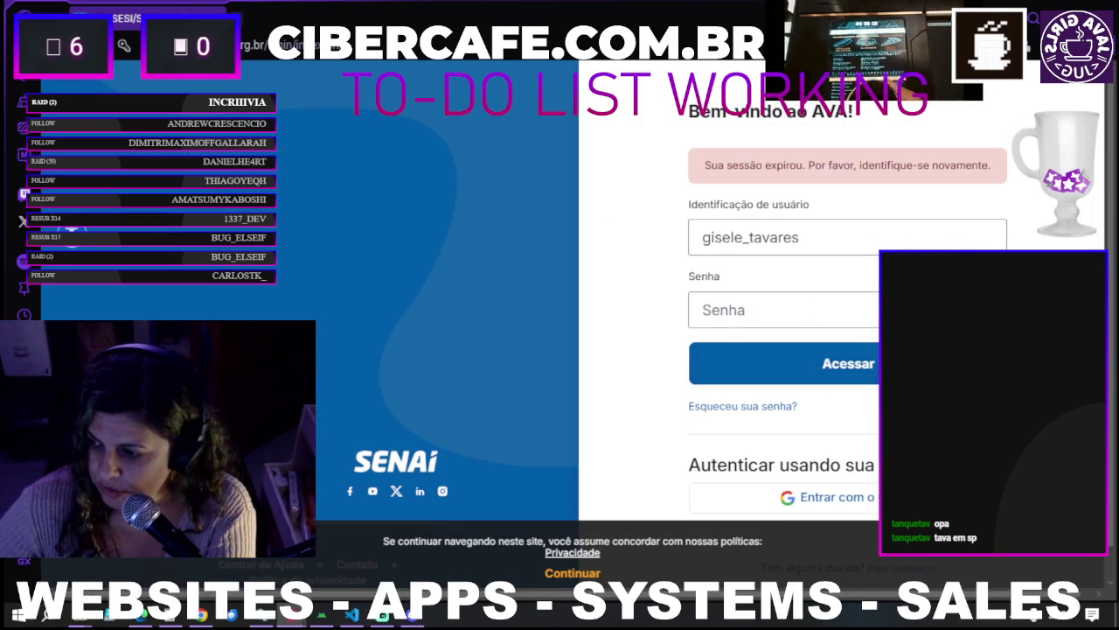
Sign back into SENAI AVA with Google, choosing the account in the chooser
click(831, 496)
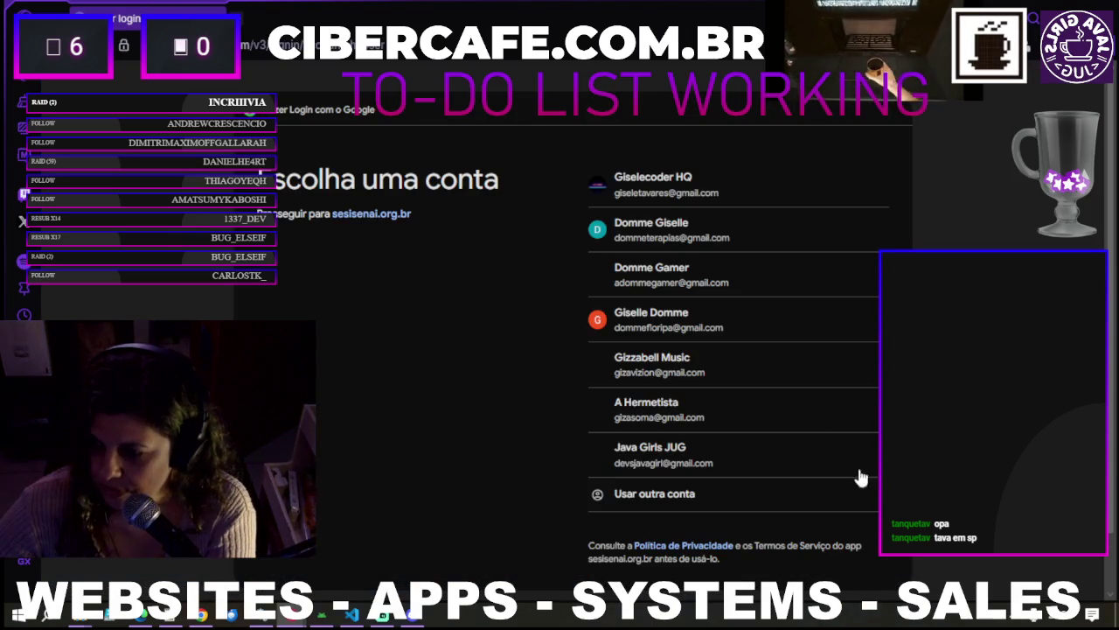
click(665, 177)
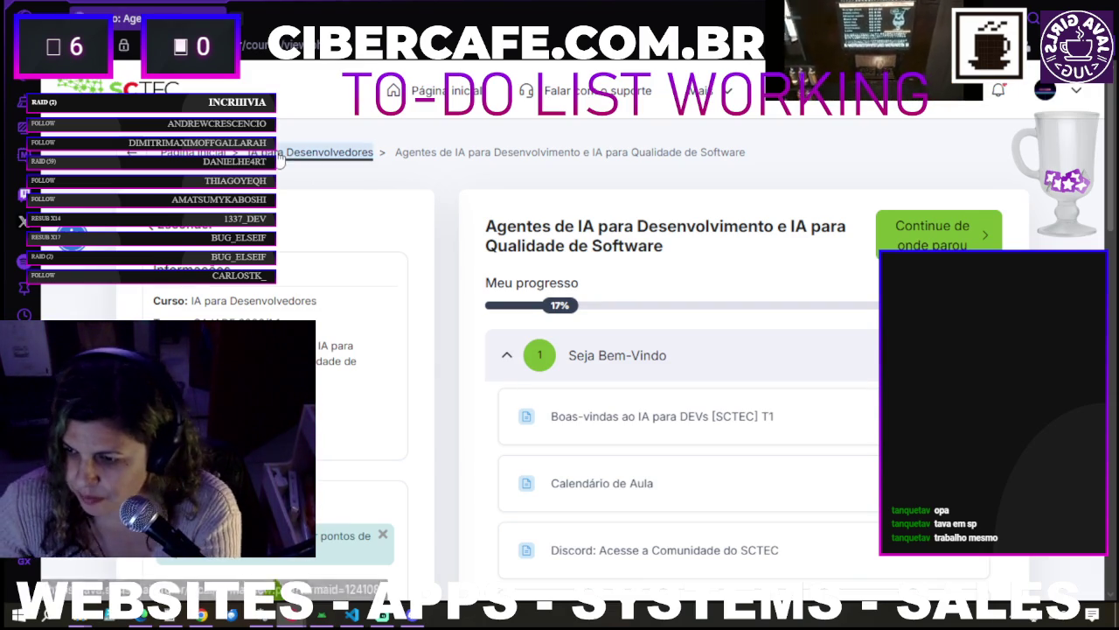
Open the IA no Processo de Desenvolvimento de Software unit from the IA para Desenvolvedores overview
click(350, 153)
scroll(401, 434, down, 3)
scroll(402, 434, down, 3)
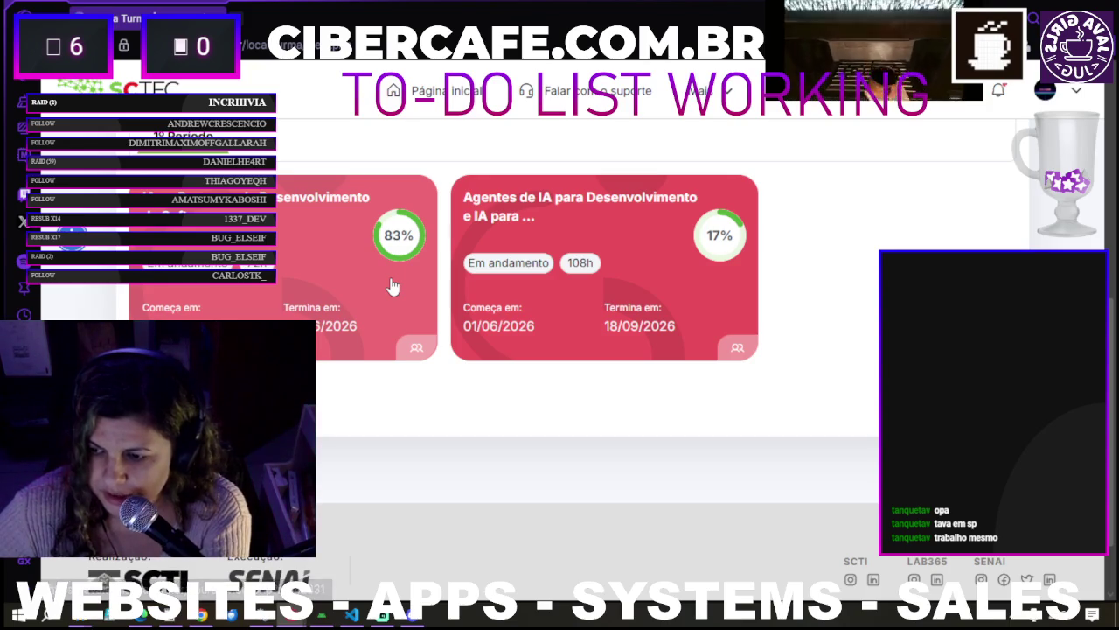
click(392, 286)
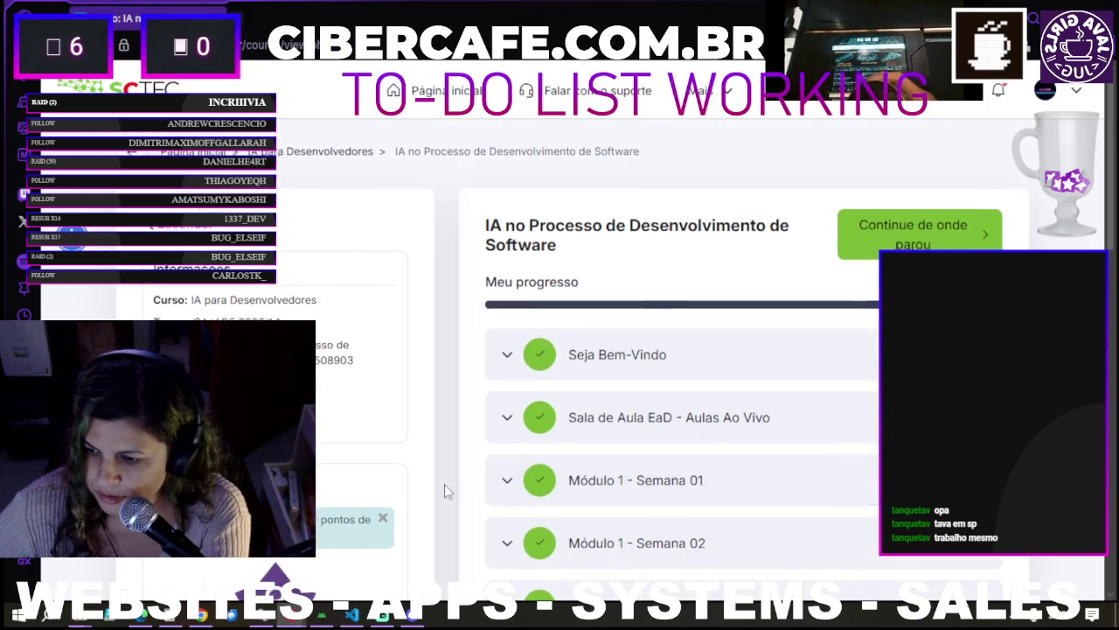
scroll(444, 484, down, 2)
scroll(445, 484, down, 2)
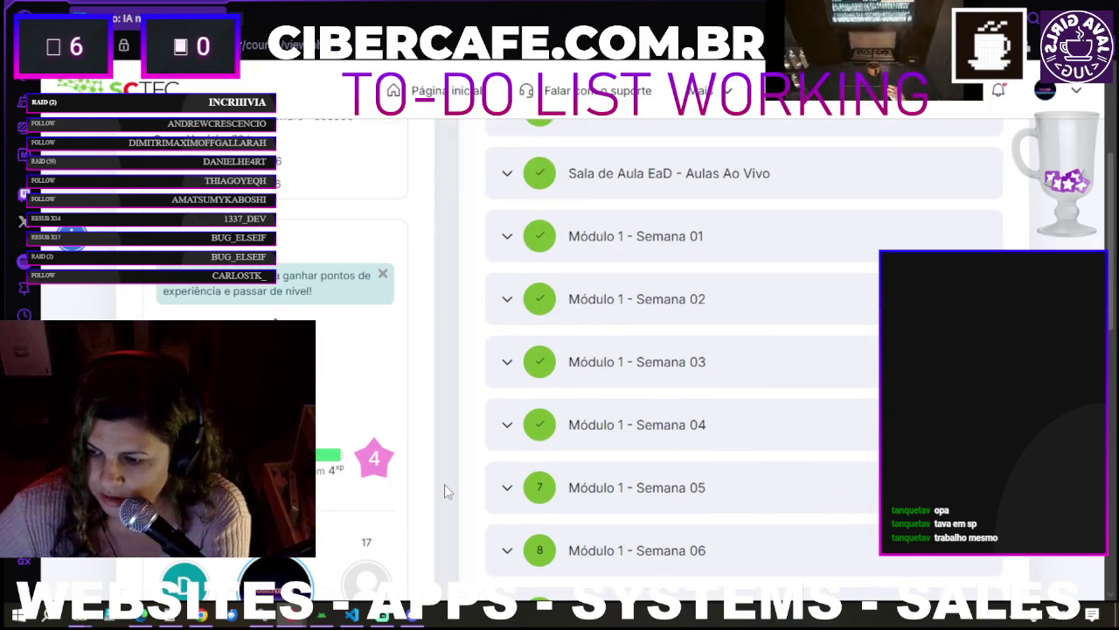
scroll(445, 484, down, 1)
scroll(444, 483, down, 3)
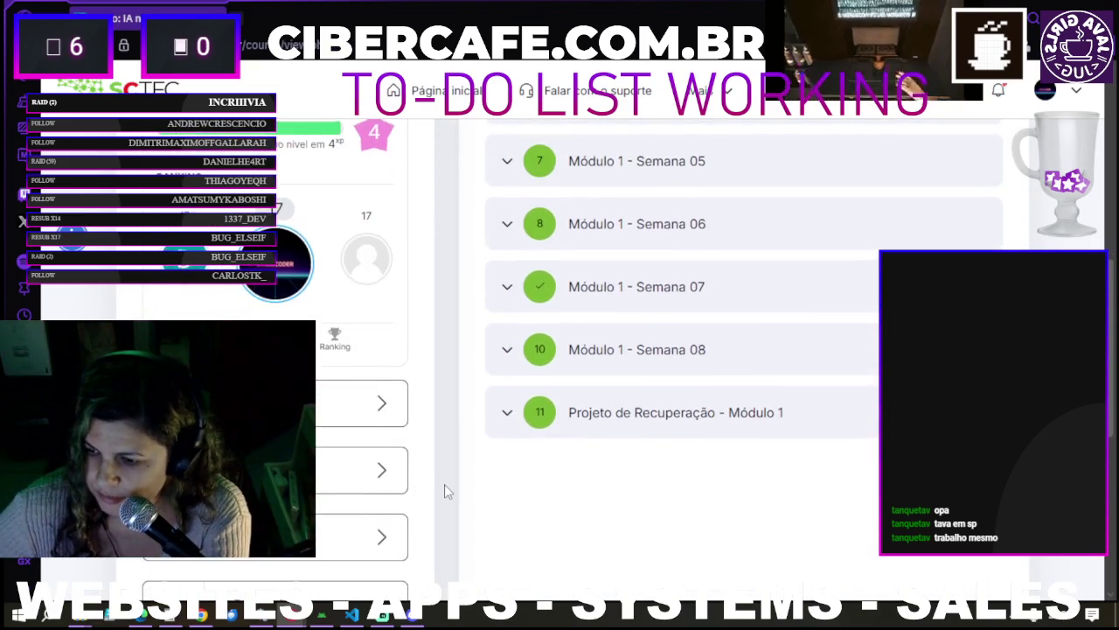
scroll(444, 484, down, 2)
scroll(445, 483, up, 2)
scroll(444, 483, down, 2)
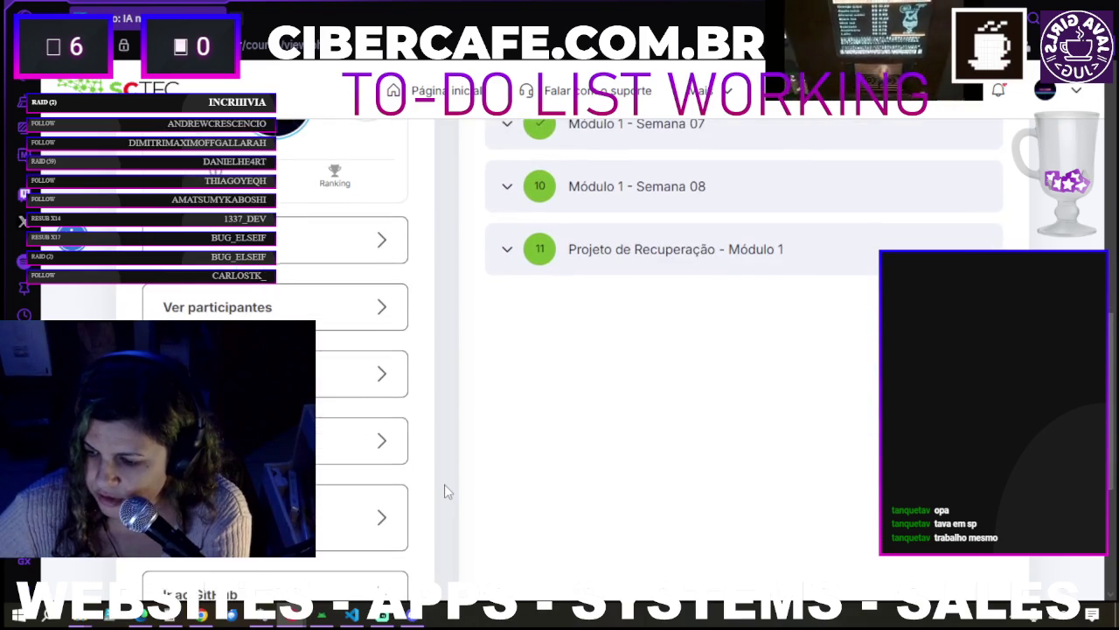
Browse Material Complementar video pages 3 and 2, then go back to the module list
click(385, 374)
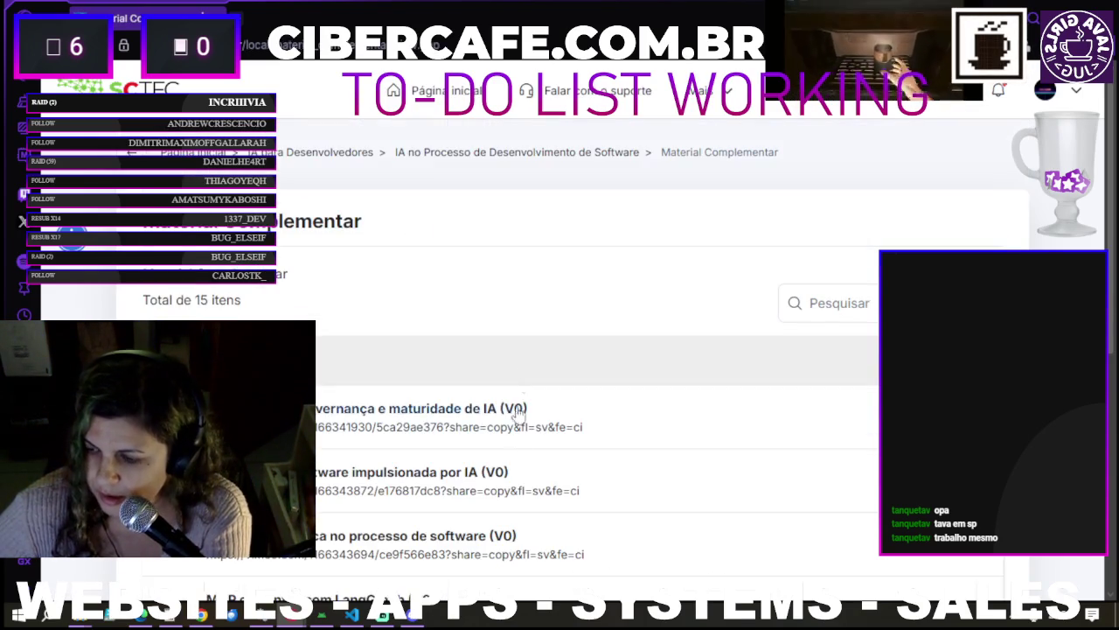
scroll(530, 475, down, 3)
scroll(554, 469, up, 3)
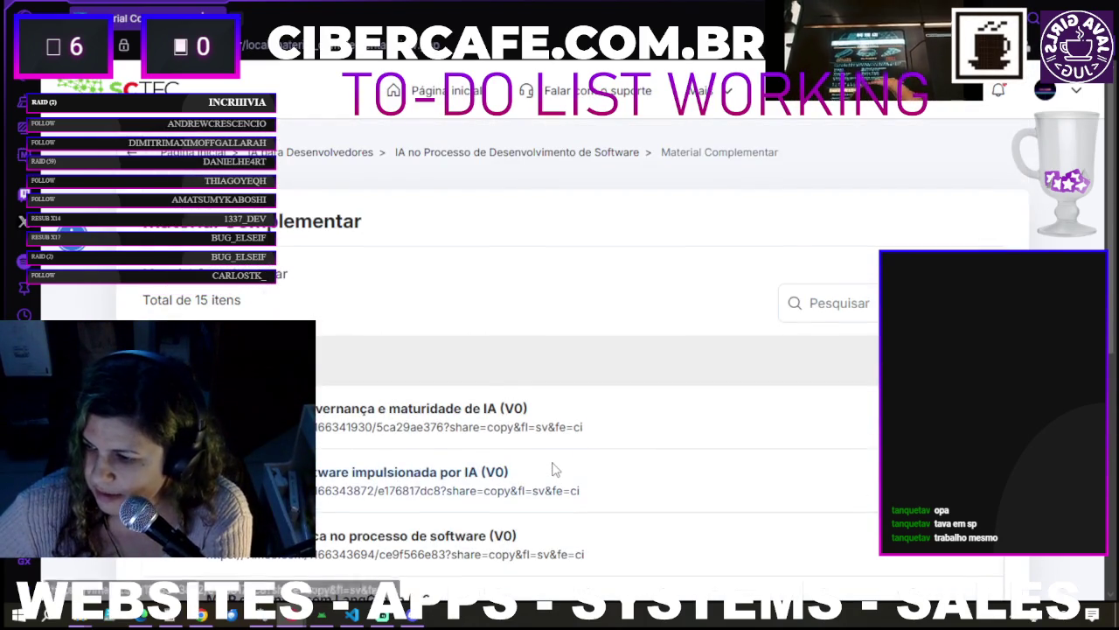
scroll(552, 470, down, 1)
scroll(577, 477, down, 2)
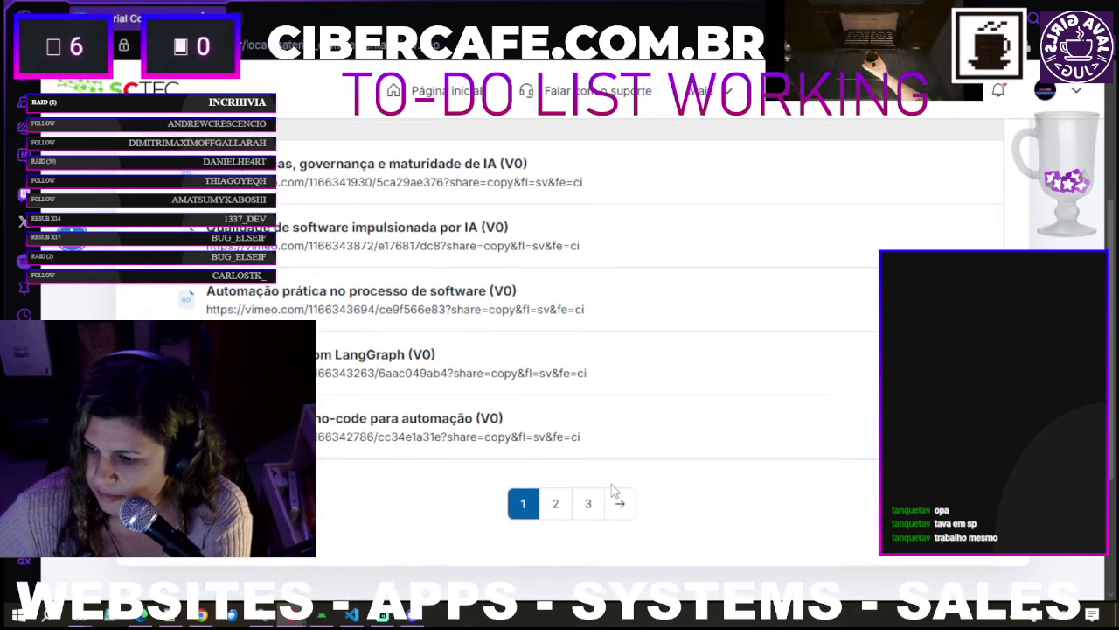
click(589, 505)
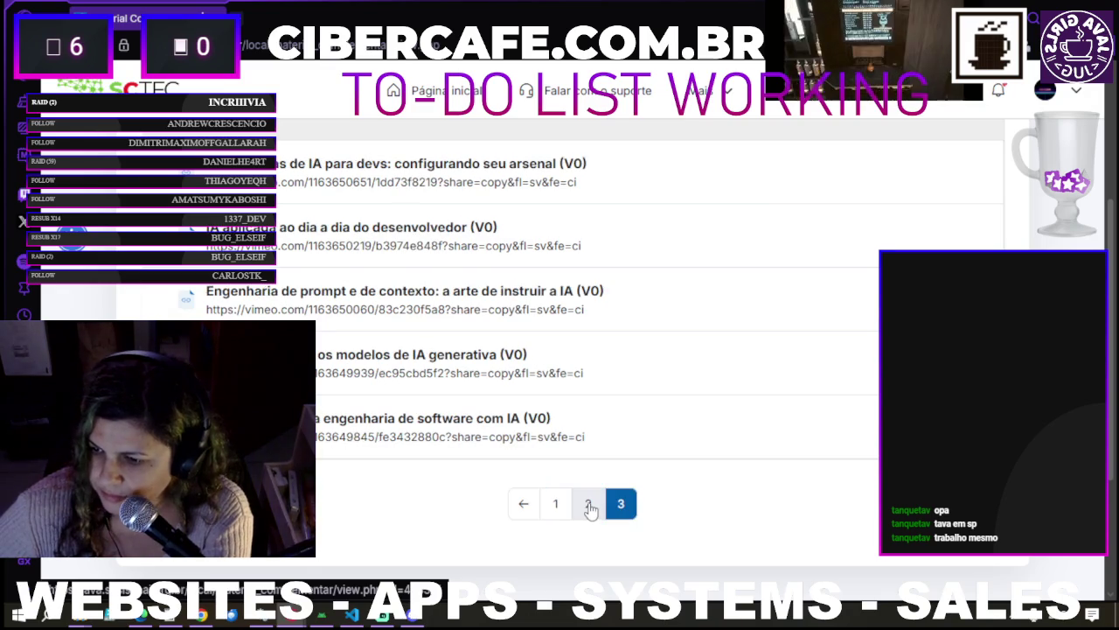
click(519, 509)
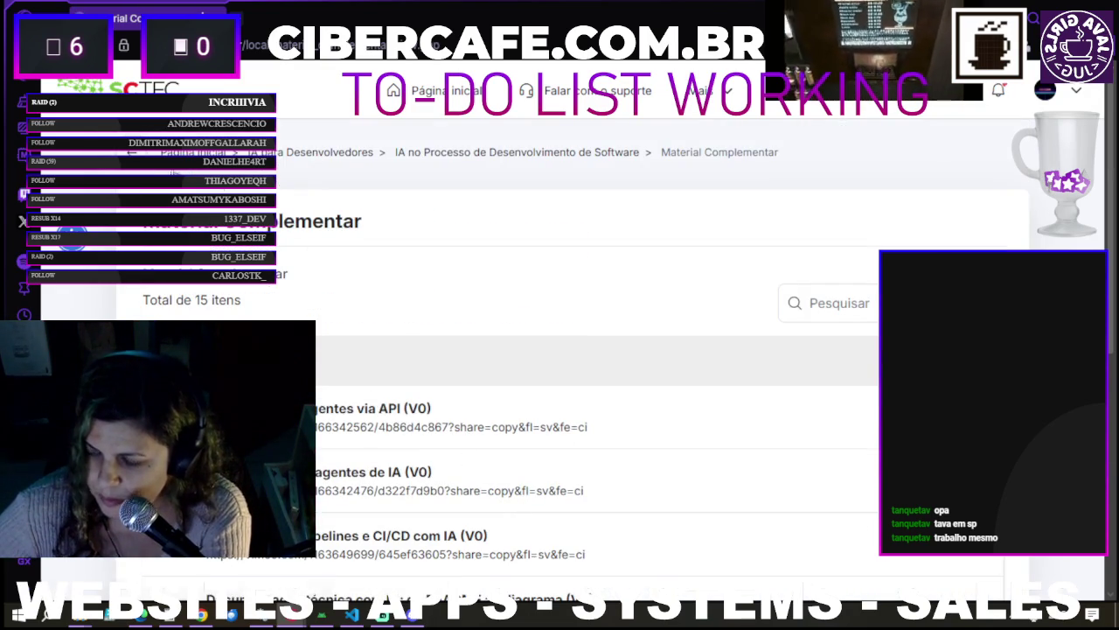
key(alt+Left)
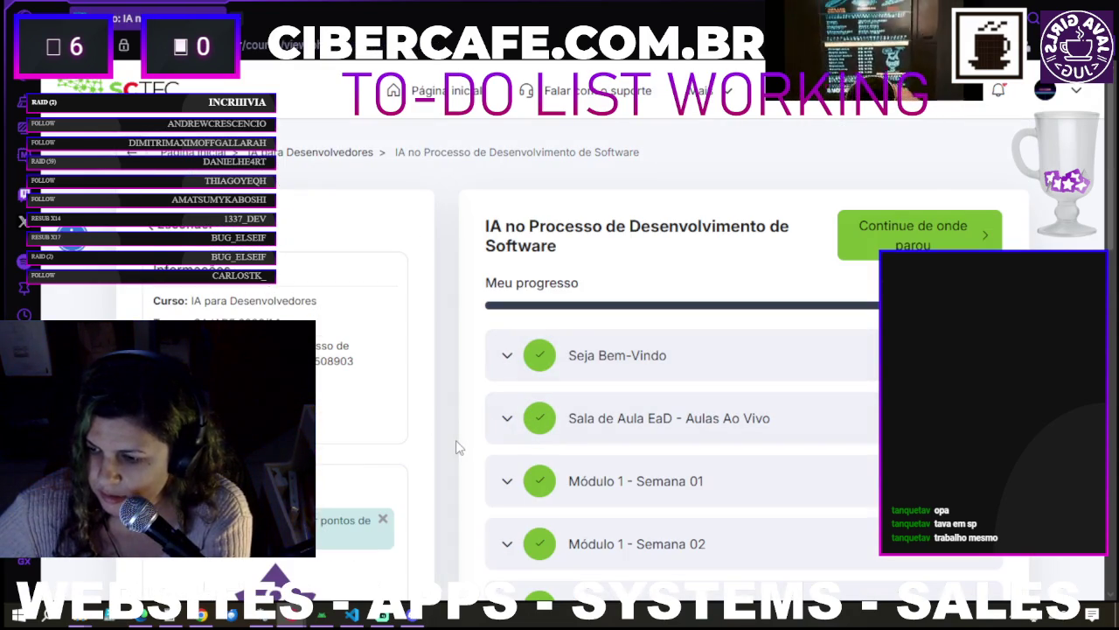
Open Minhas notas and review the unit's activity grades, from 8,00 to 9,50
scroll(719, 449, down, 5)
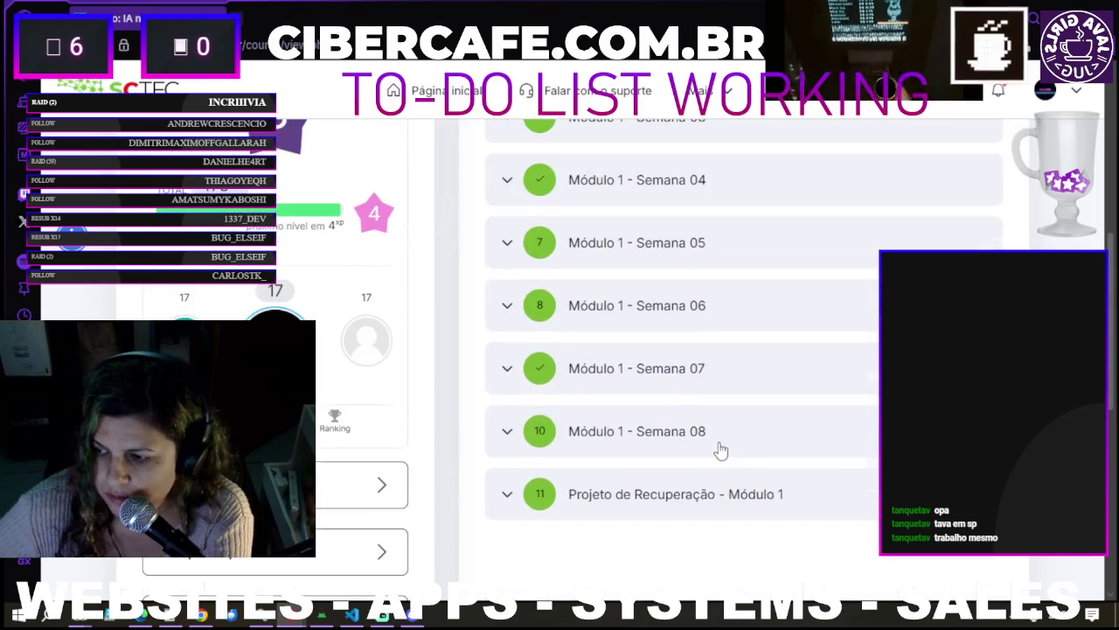
click(385, 497)
scroll(604, 487, down, 2)
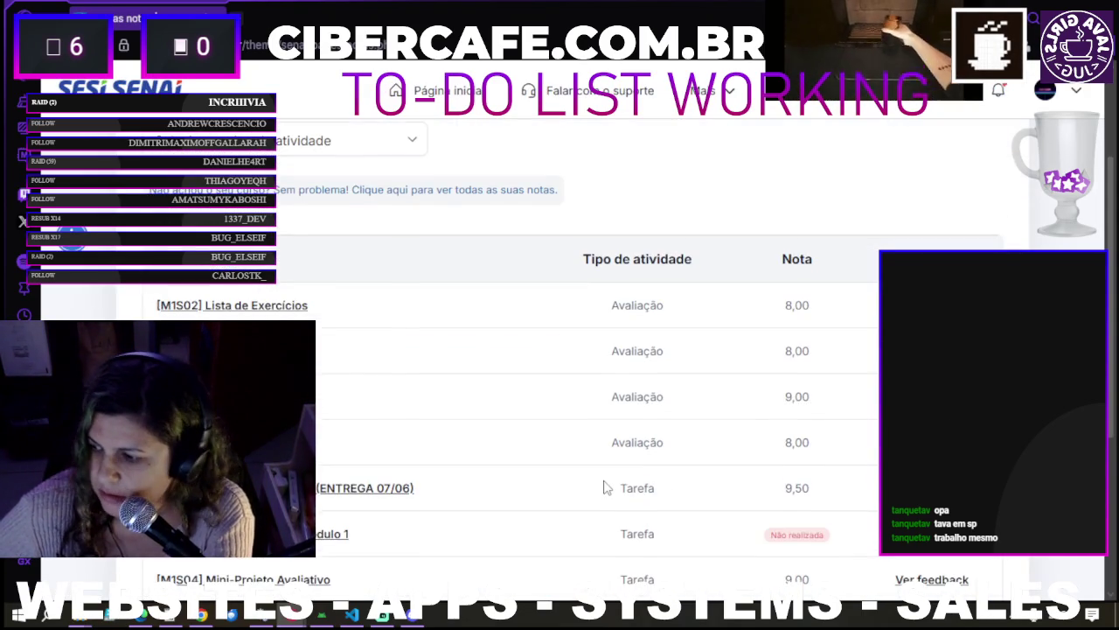
scroll(606, 487, down, 2)
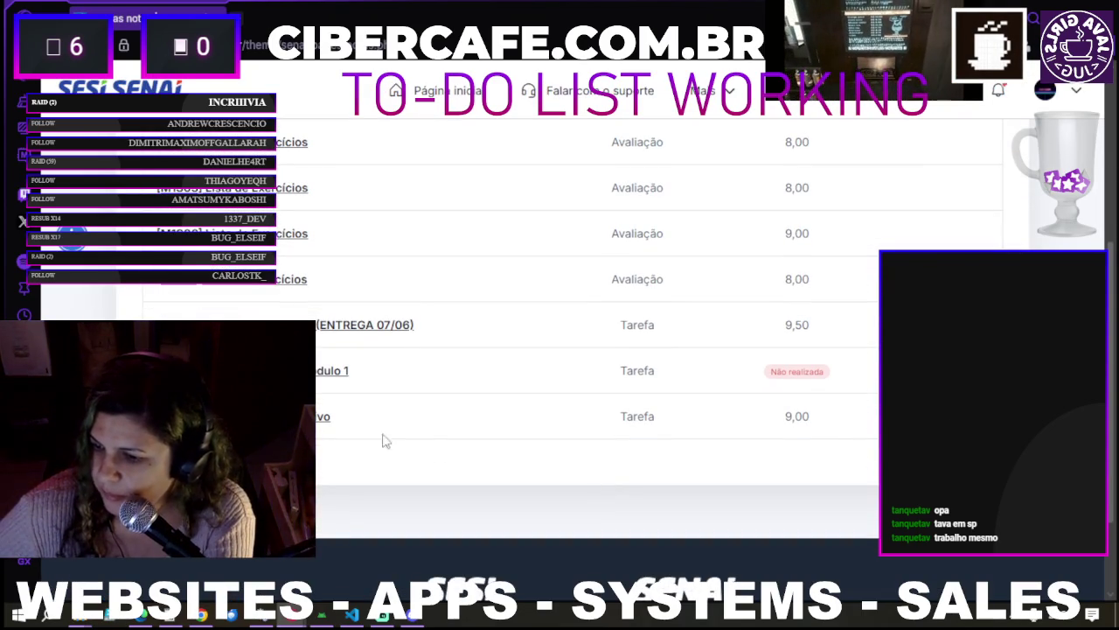
scroll(835, 439, up, 1)
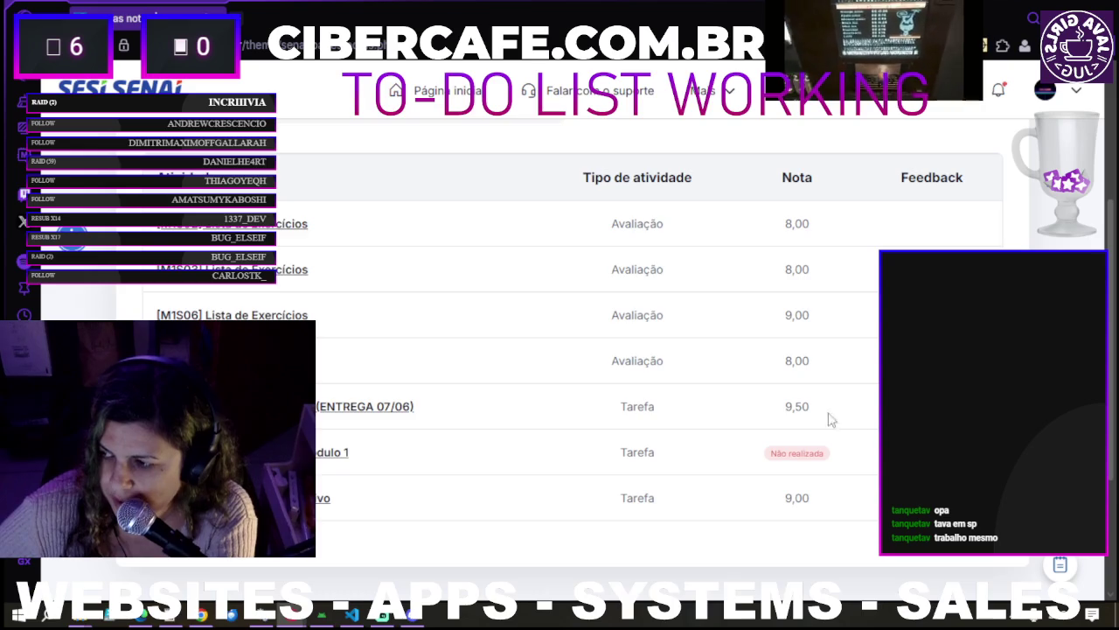
scroll(857, 428, up, 3)
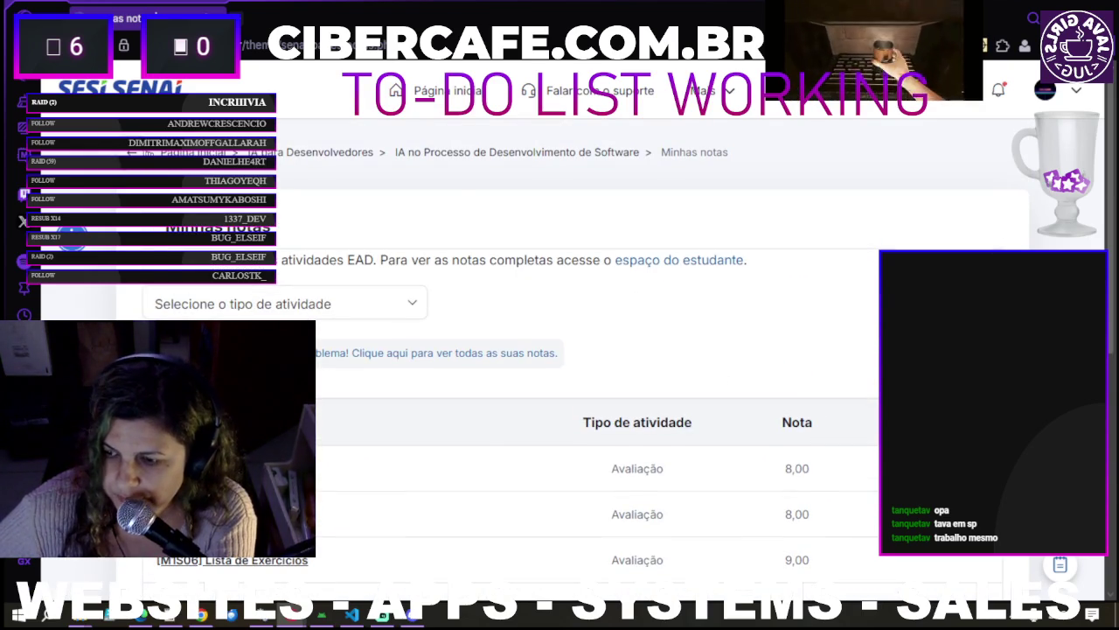
Go back to the unit's course page and scroll through it
click(517, 152)
scroll(513, 367, down, 2)
scroll(516, 367, down, 5)
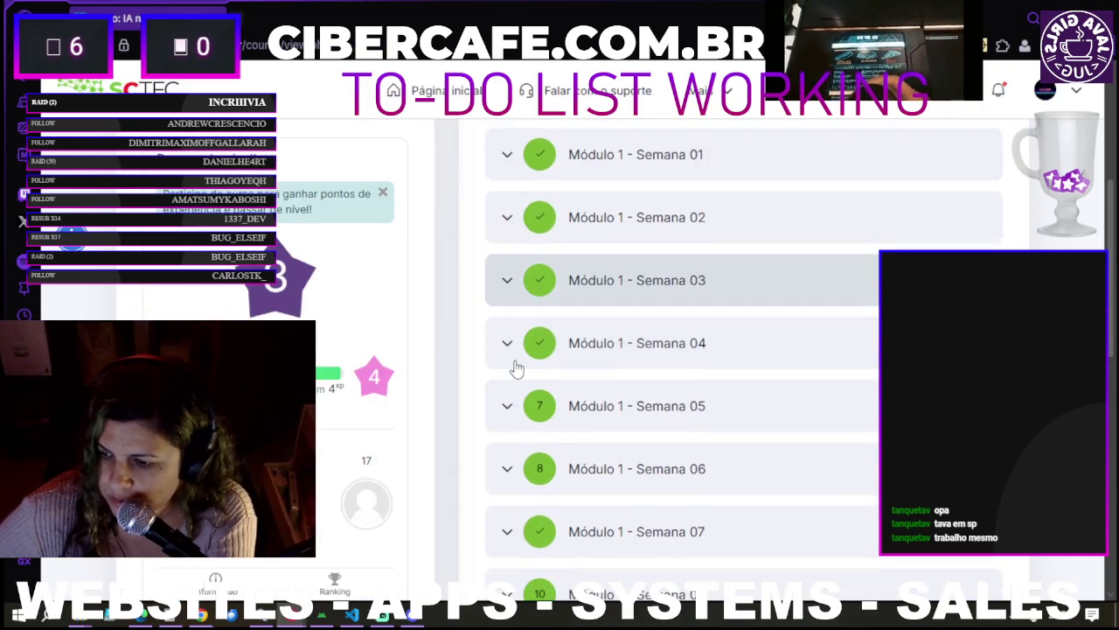
scroll(517, 369, down, 4)
scroll(517, 369, up, 7)
scroll(517, 369, up, 4)
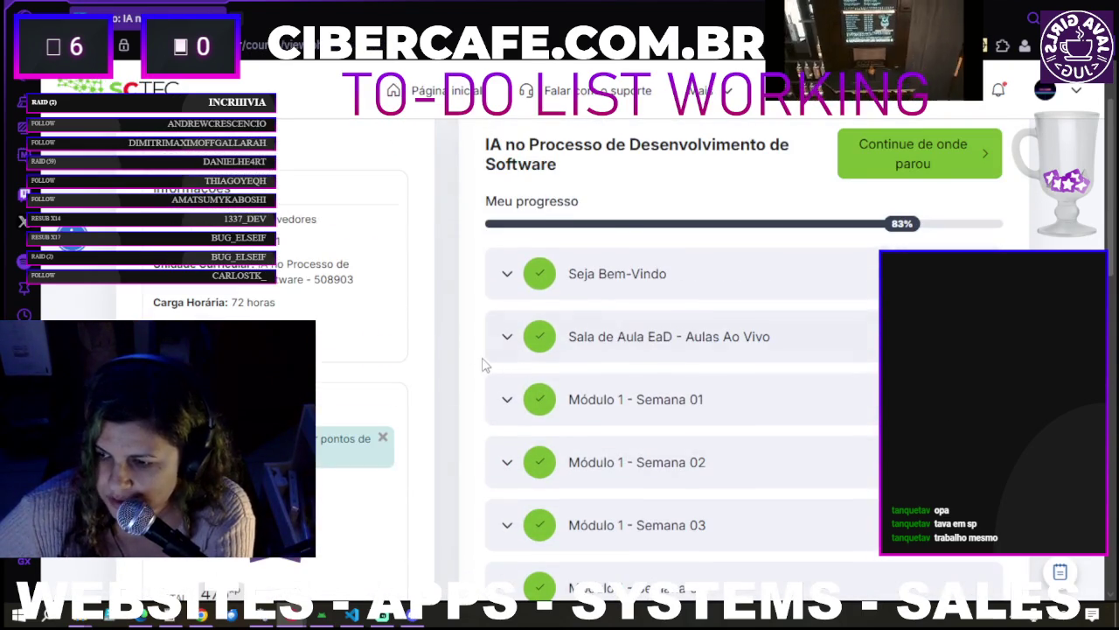
Resume the course at the last lesson reached and scroll through it
click(888, 173)
scroll(781, 477, down, 3)
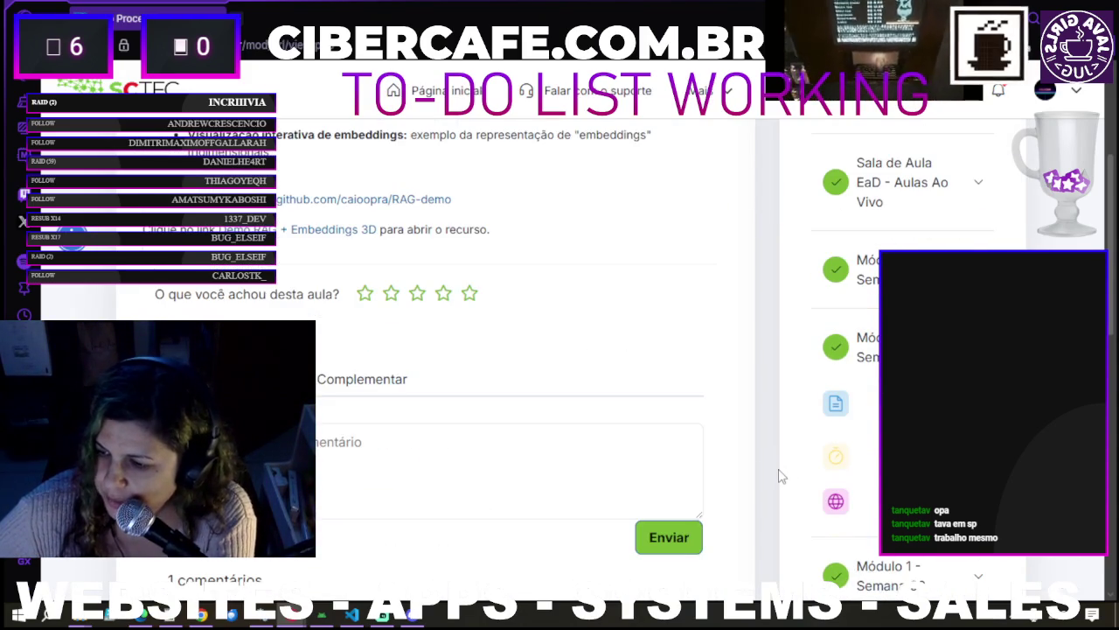
scroll(781, 477, down, 2)
scroll(781, 477, down, 2)
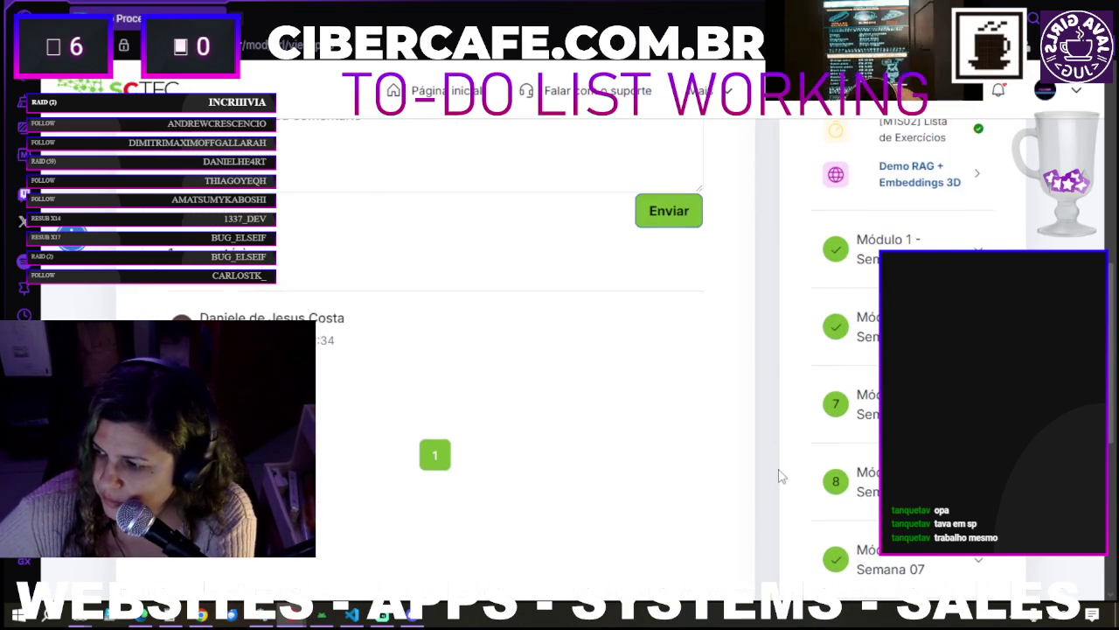
scroll(781, 477, down, 3)
scroll(781, 476, down, 1)
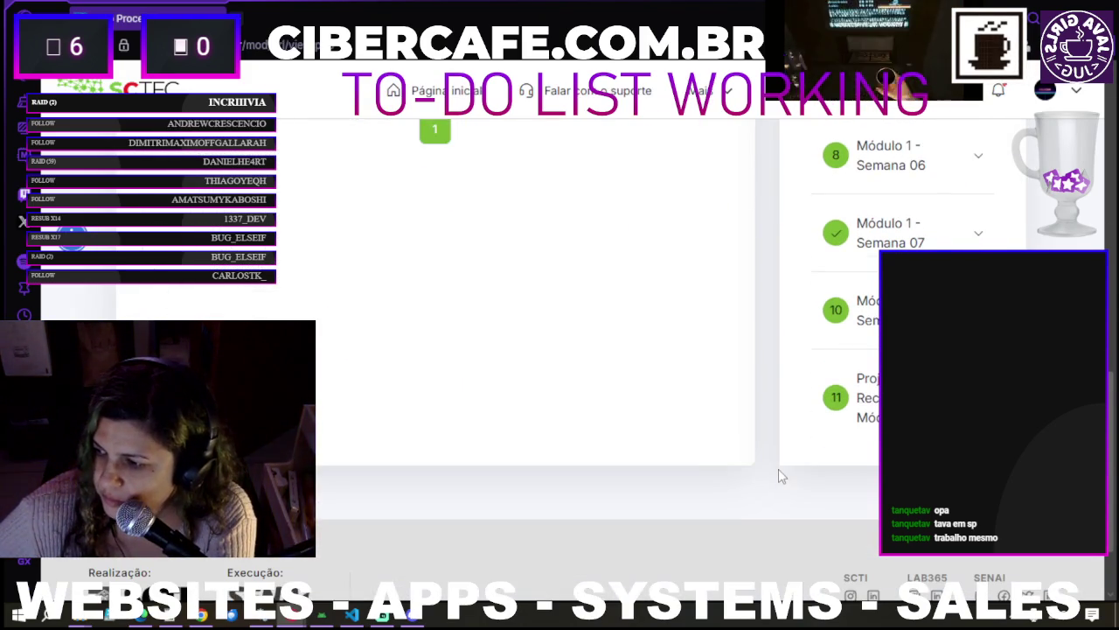
Expand the tenth Módulo 1 week and Projeto de Recuperação sections, then return to IA para Desenvolvedores
click(918, 310)
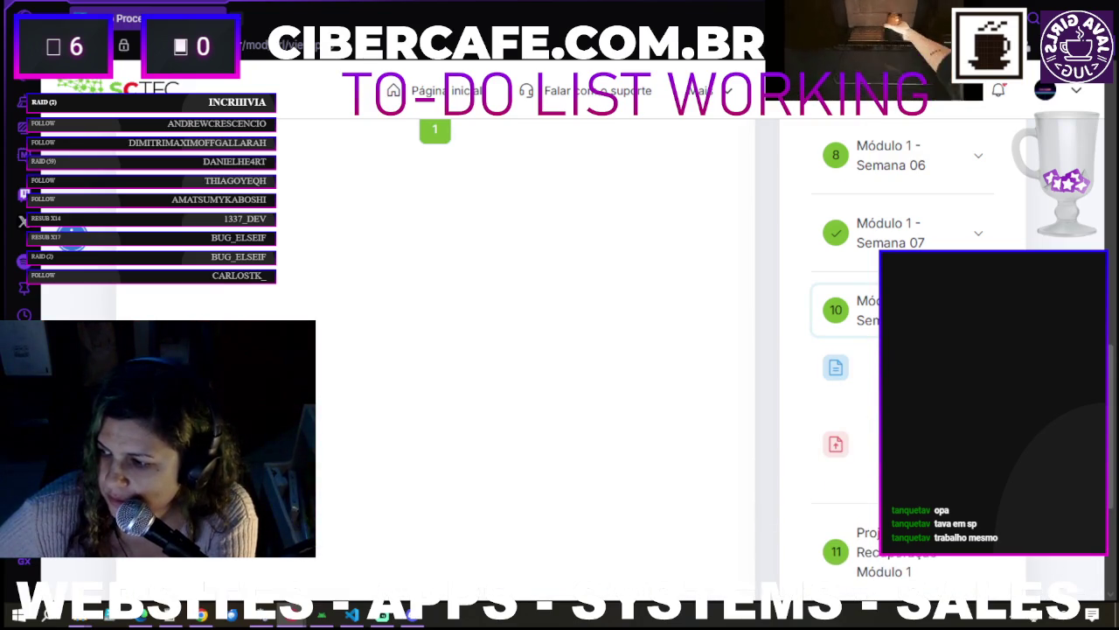
scroll(918, 350, down, 1)
click(900, 463)
scroll(901, 350, down, 3)
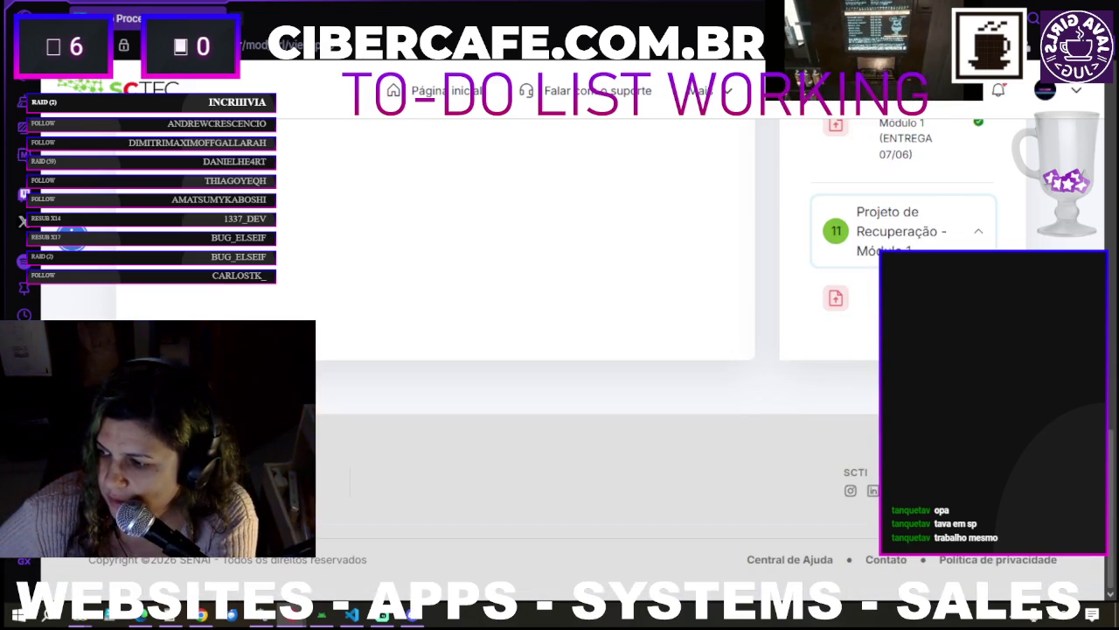
scroll(525, 350, up, 4)
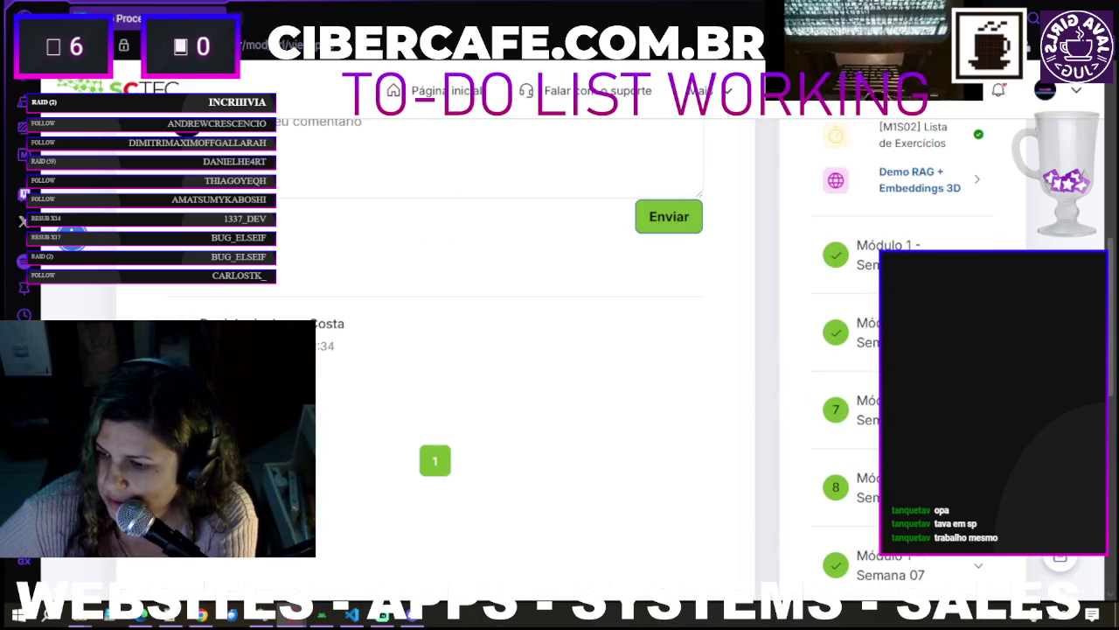
scroll(524, 350, up, 1)
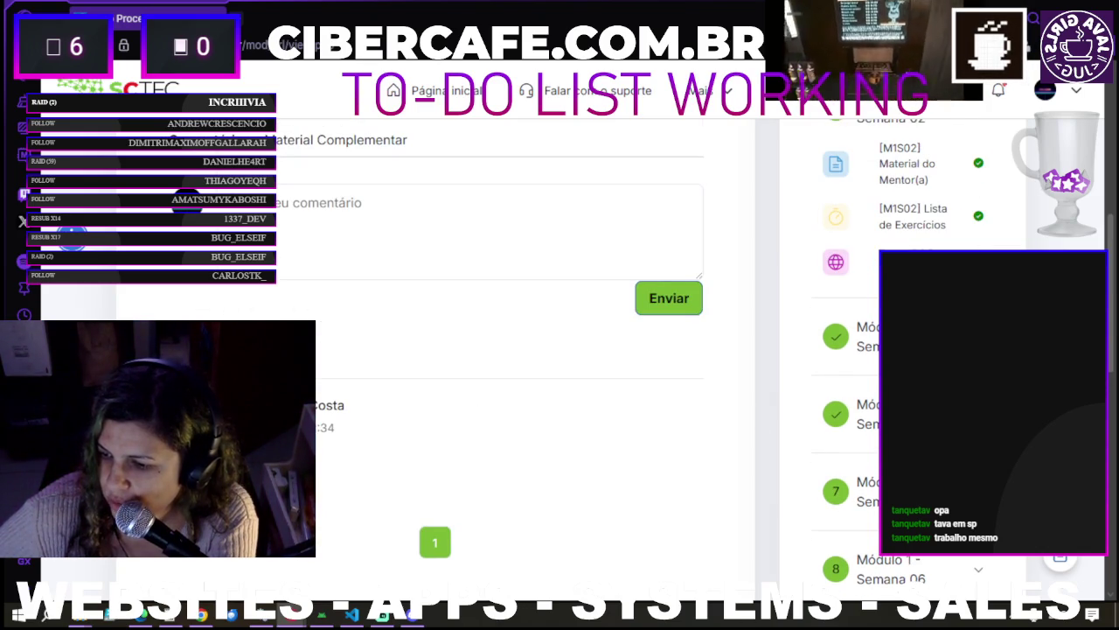
scroll(525, 350, up, 4)
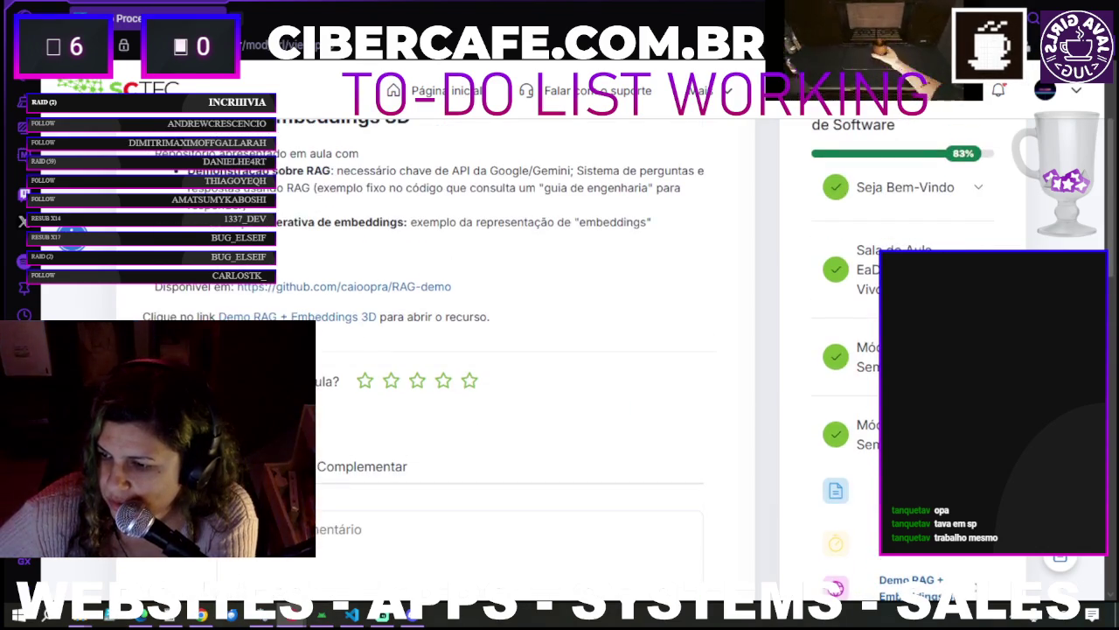
scroll(525, 349, up, 1)
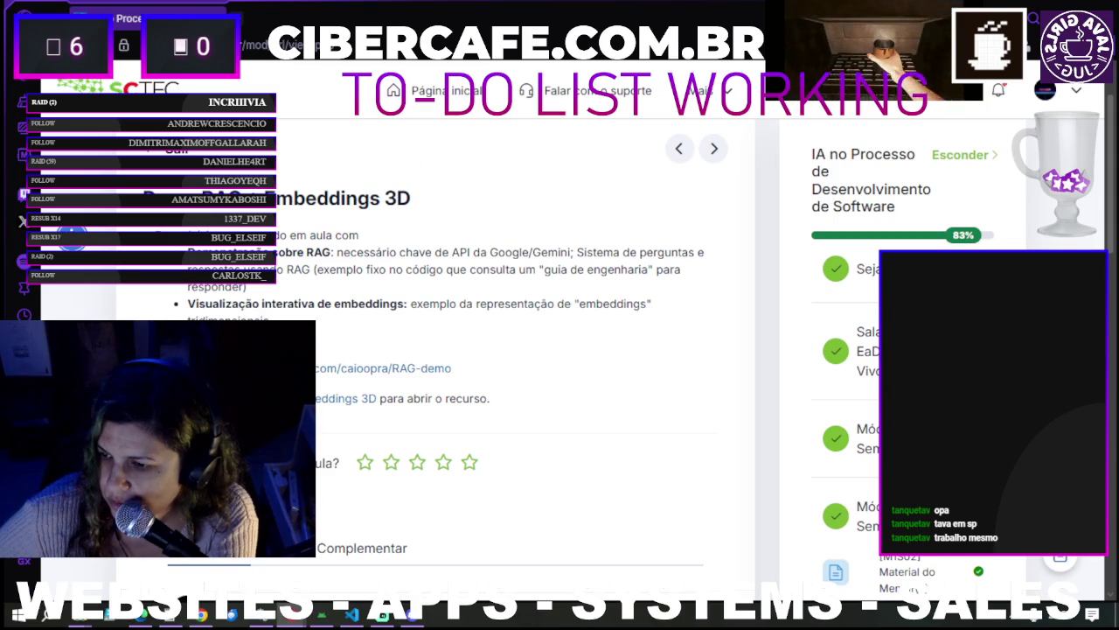
scroll(525, 349, up, 1)
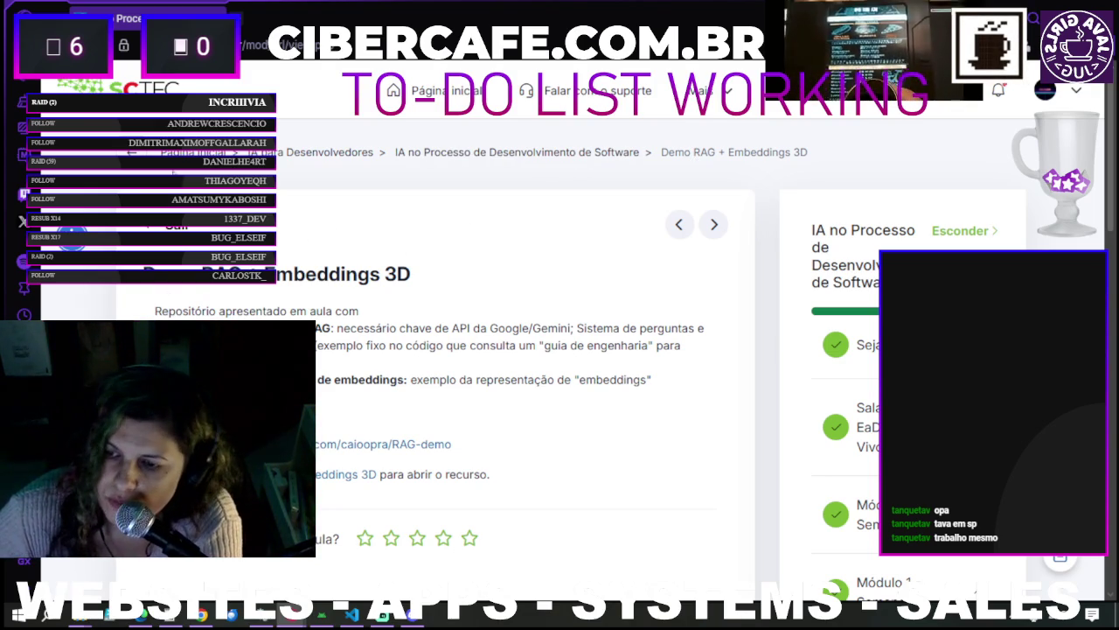
click(324, 153)
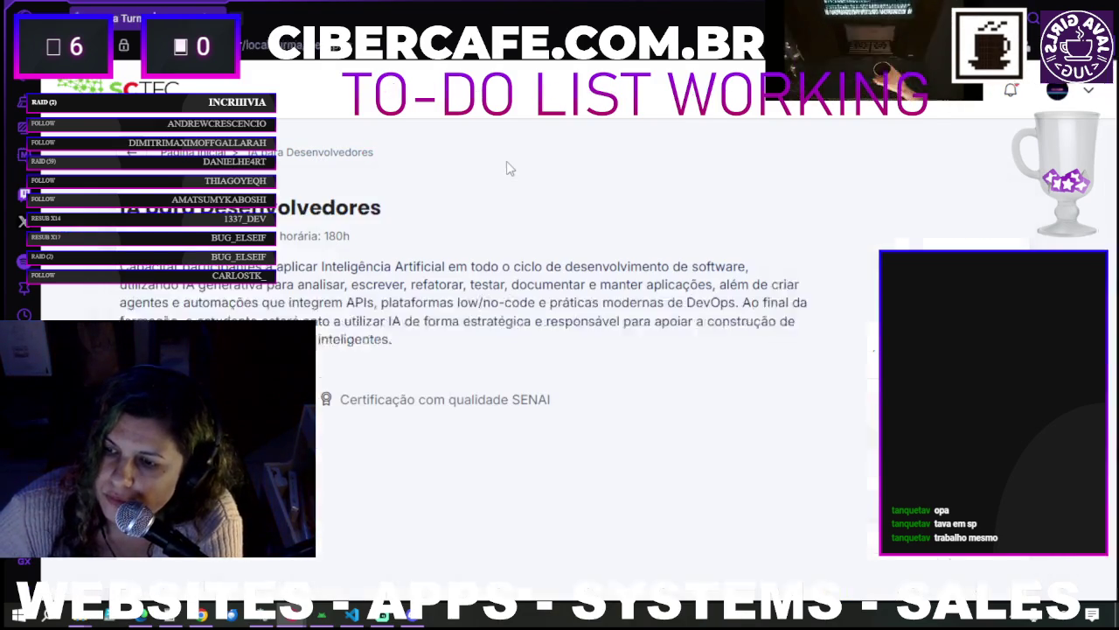
Open the Agentes de IA course and expand Módulo 2 - Semana 03
scroll(593, 311, down, 4)
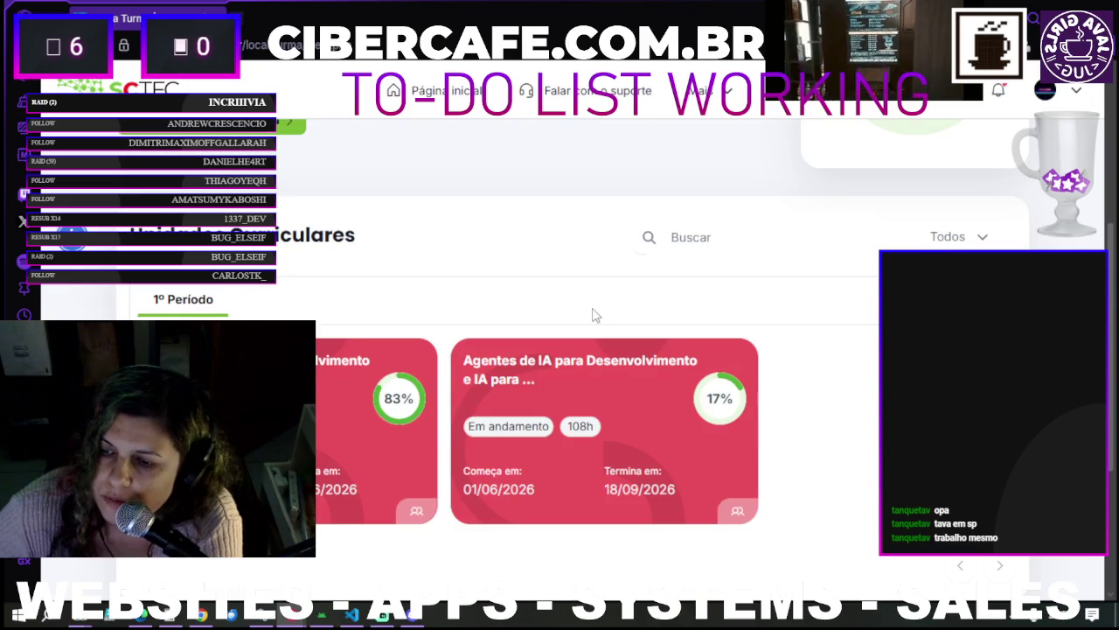
click(498, 378)
scroll(601, 373, down, 2)
scroll(601, 372, down, 4)
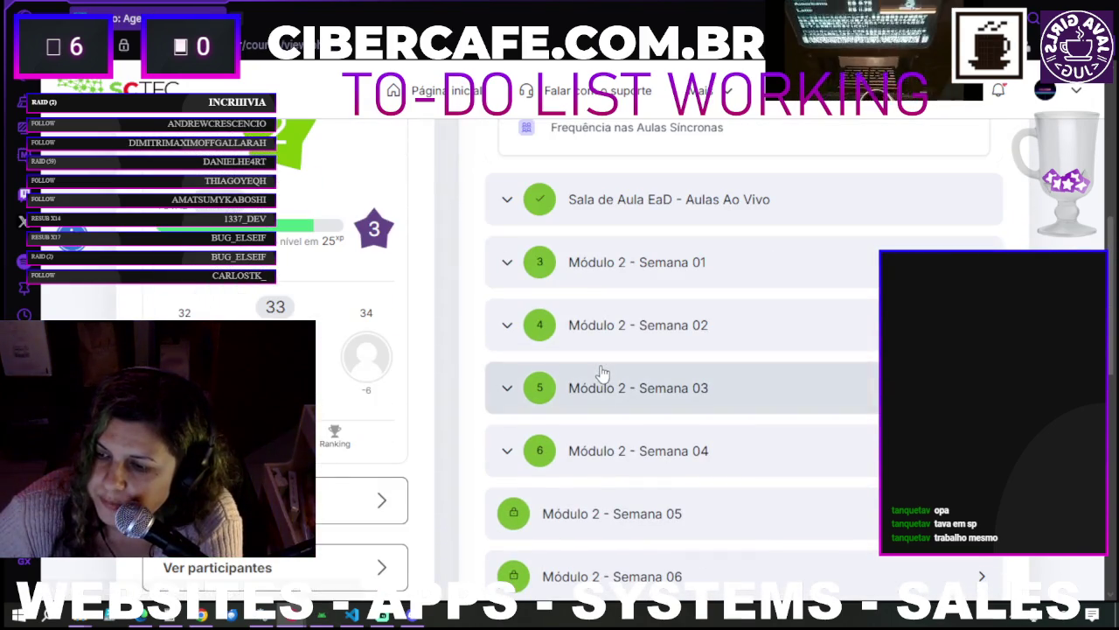
scroll(601, 372, down, 2)
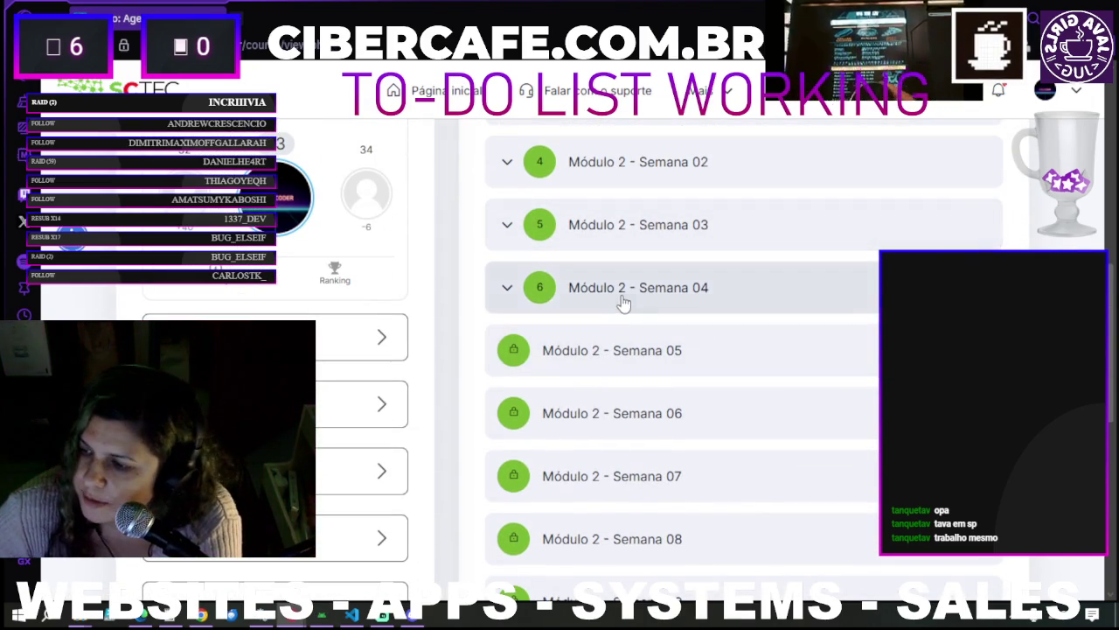
click(606, 242)
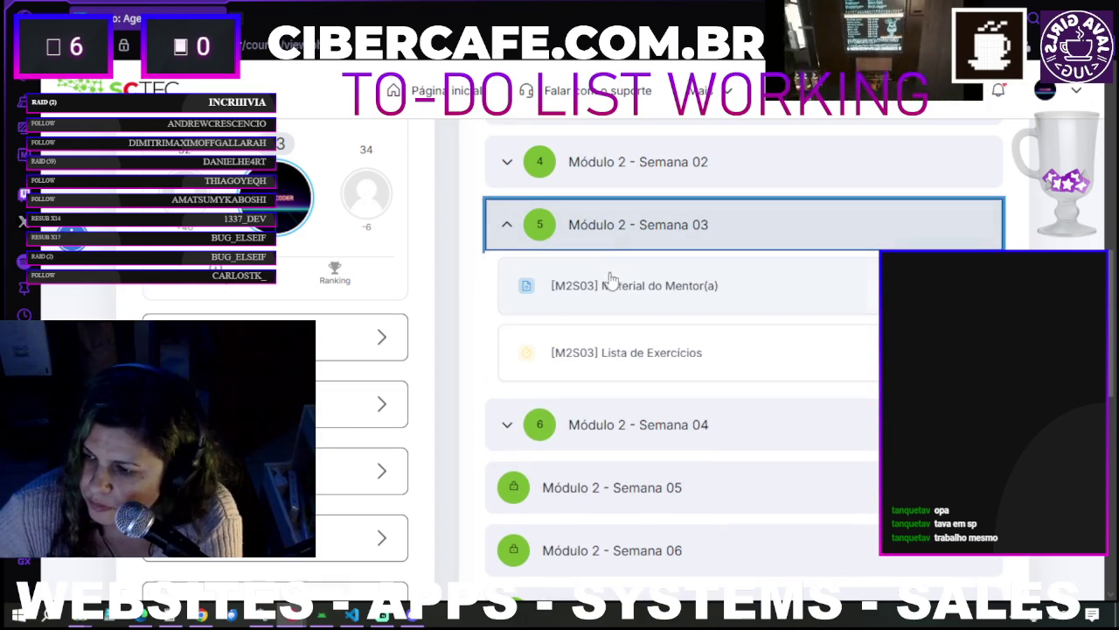
scroll(615, 262, up, 1)
Expand Semana 02, preview the [M2S02] Material do Mentor(a) slides, then go back
click(618, 245)
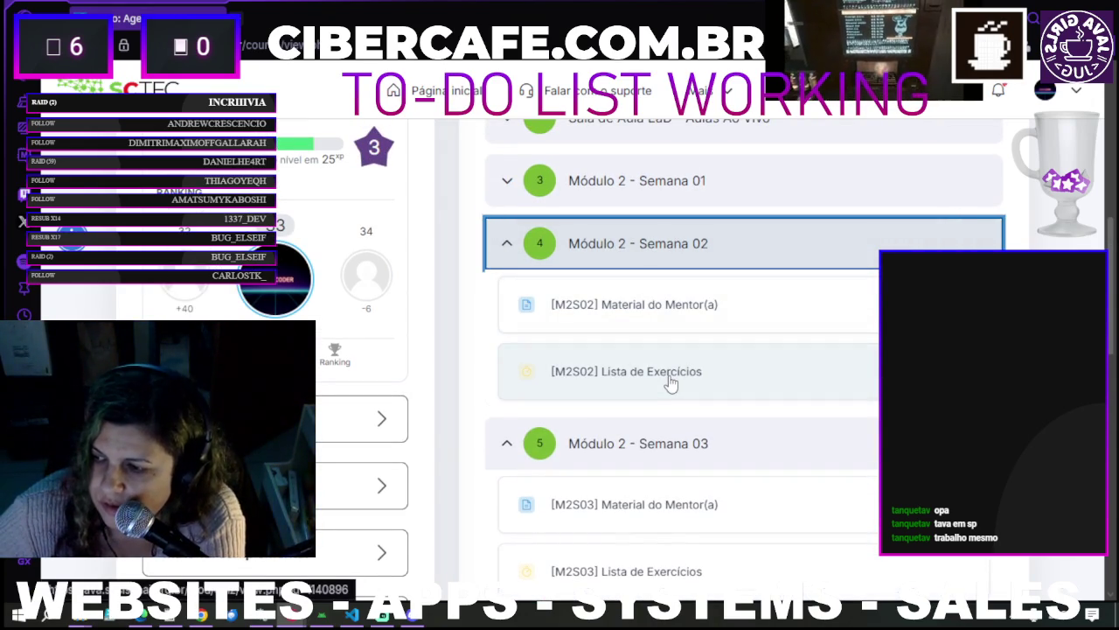
click(680, 315)
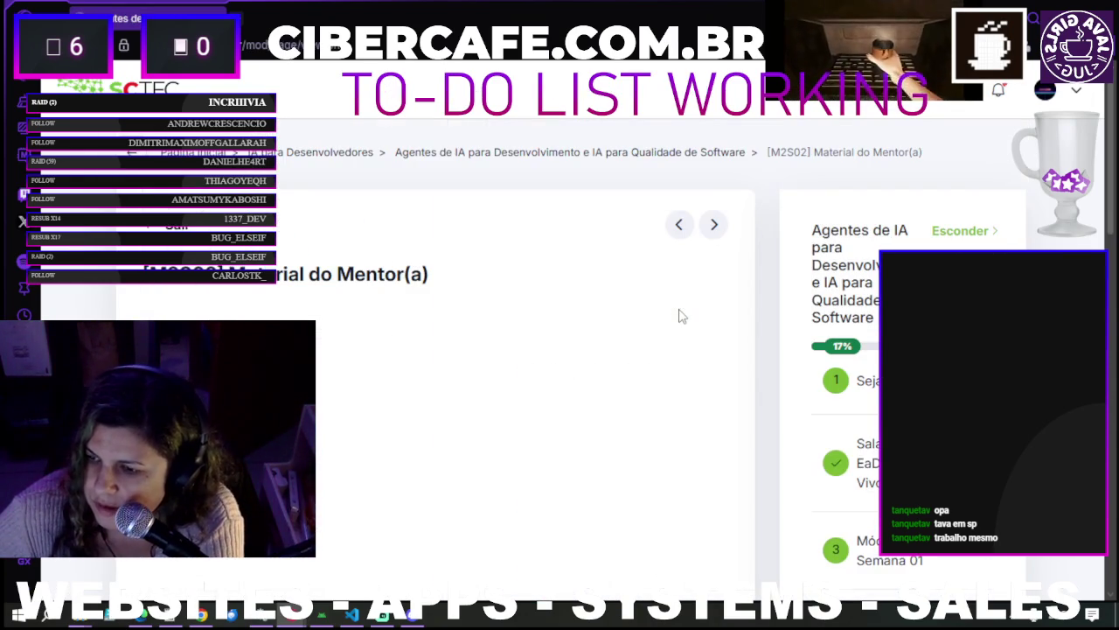
scroll(669, 361, down, 2)
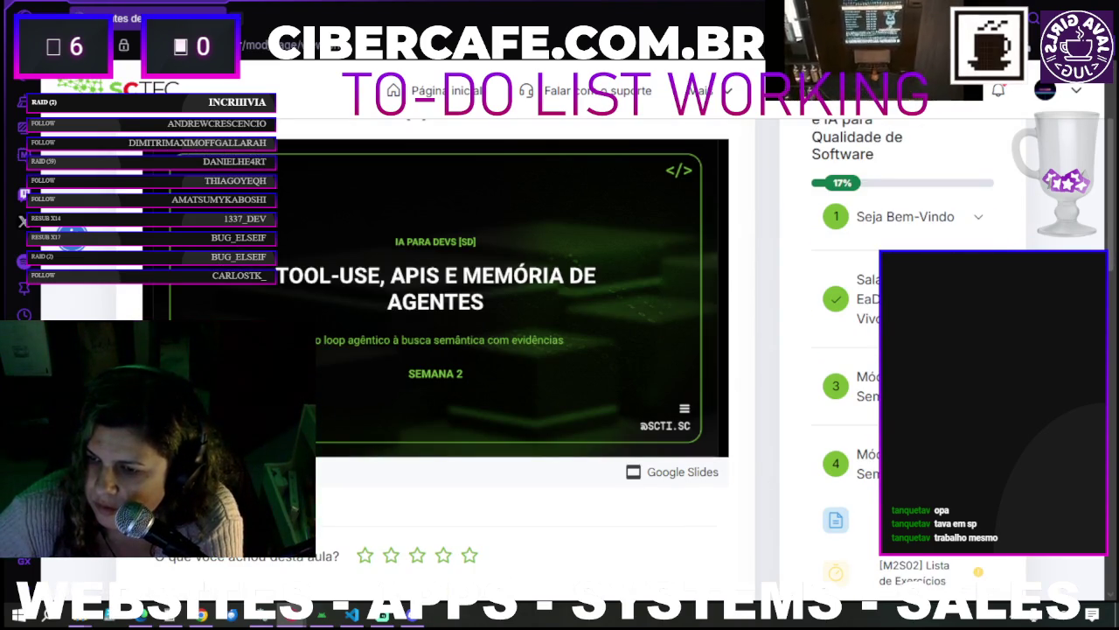
key(alt+Left)
scroll(727, 266, up, 2)
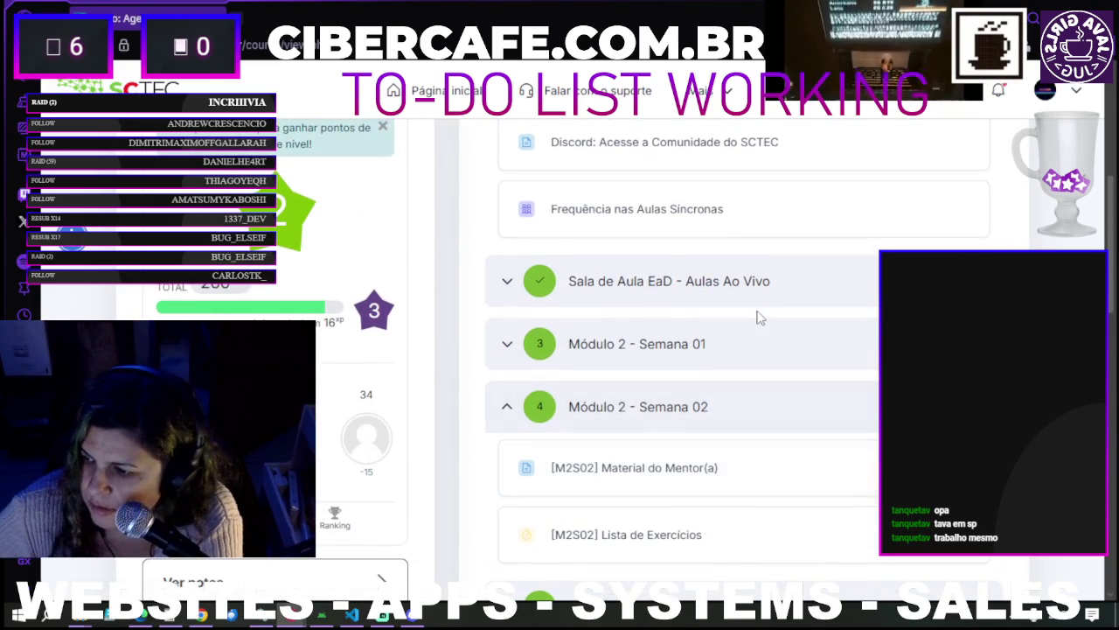
Collapse Módulo 2 - Semana 02 and expand Semana 04
click(508, 408)
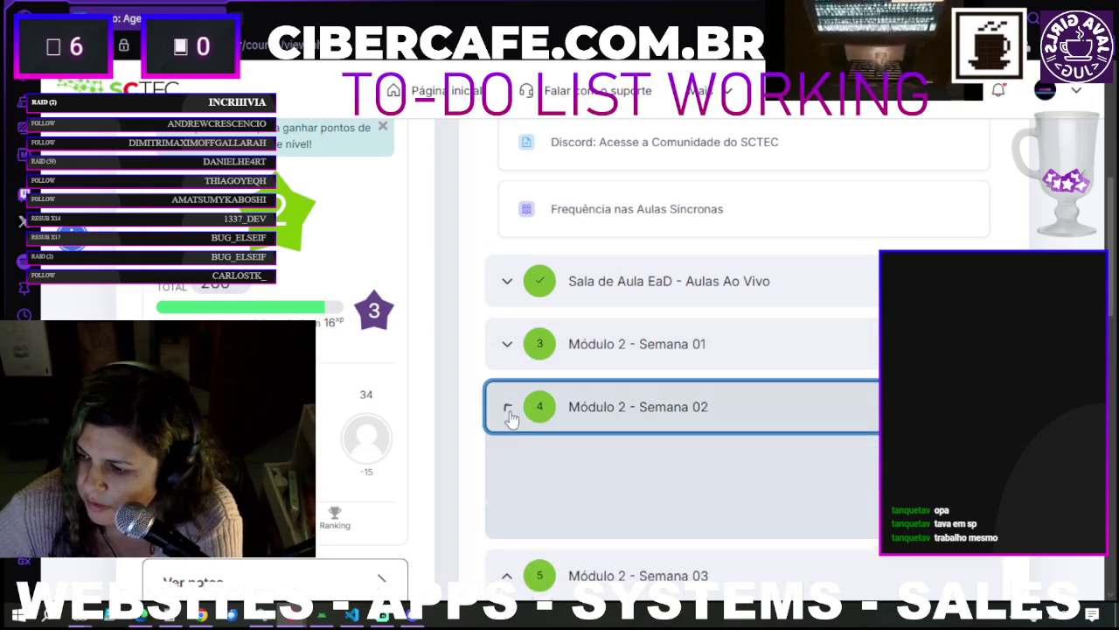
scroll(663, 404, down, 2)
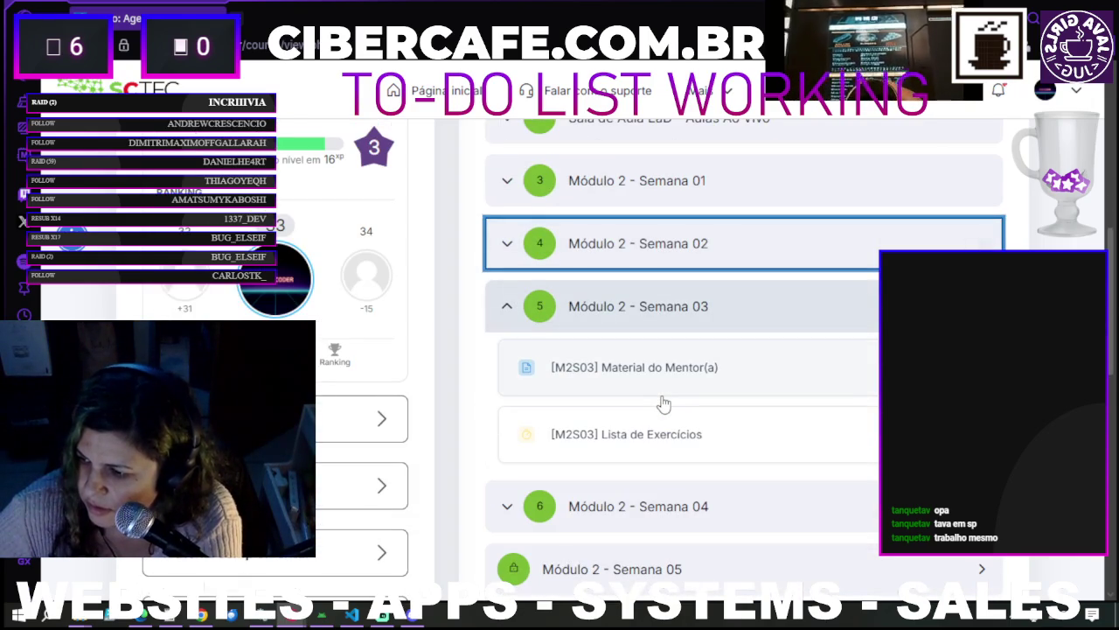
scroll(663, 403, down, 2)
click(509, 344)
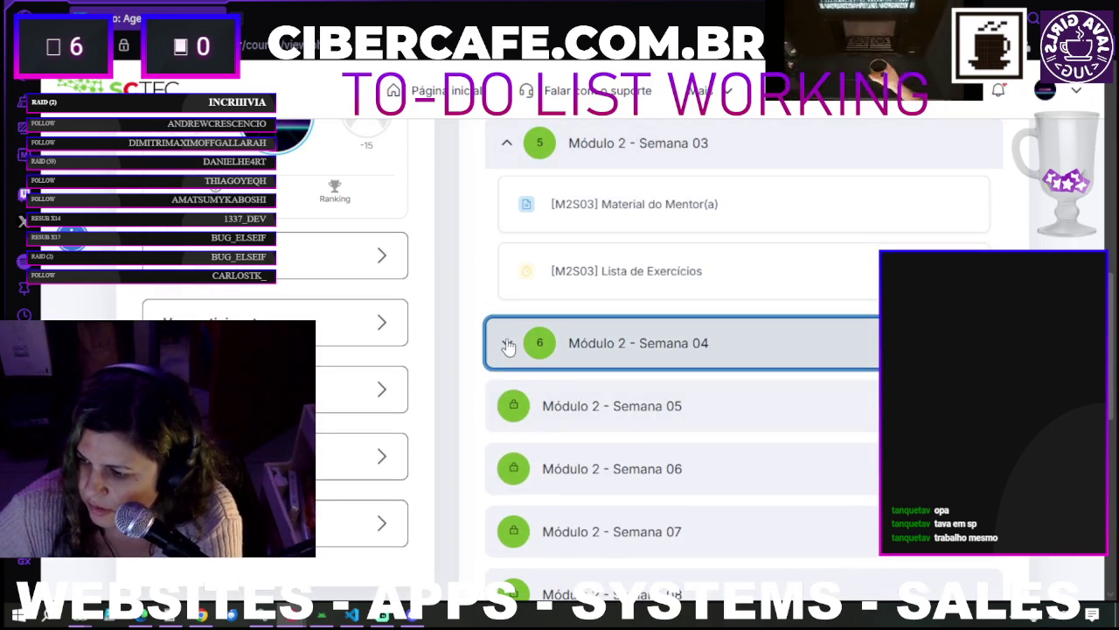
scroll(670, 379, down, 1)
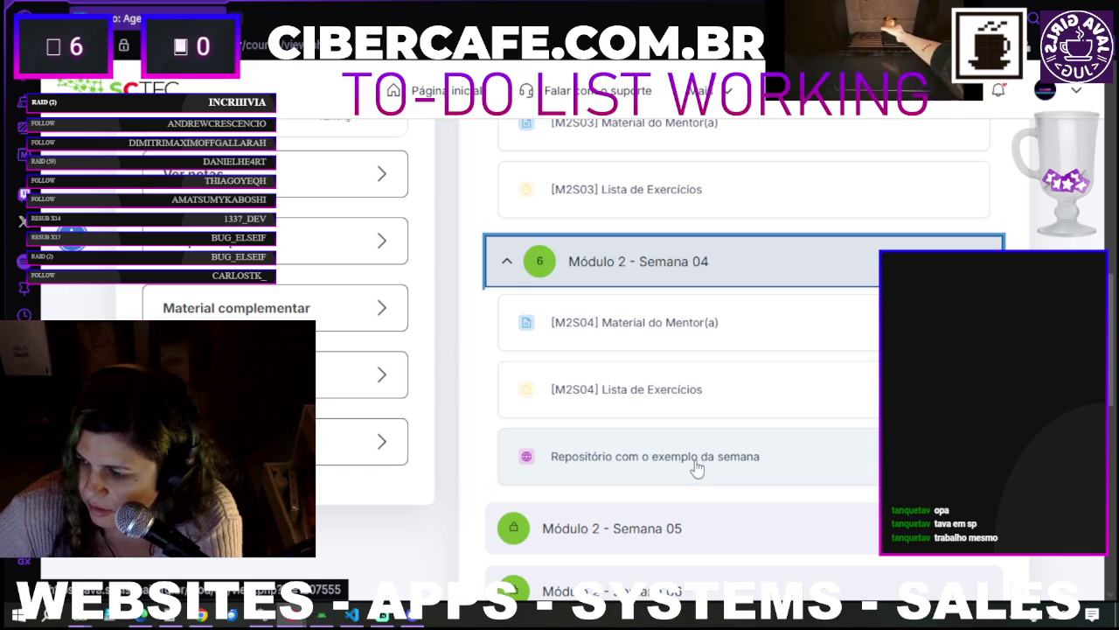
scroll(697, 469, up, 2)
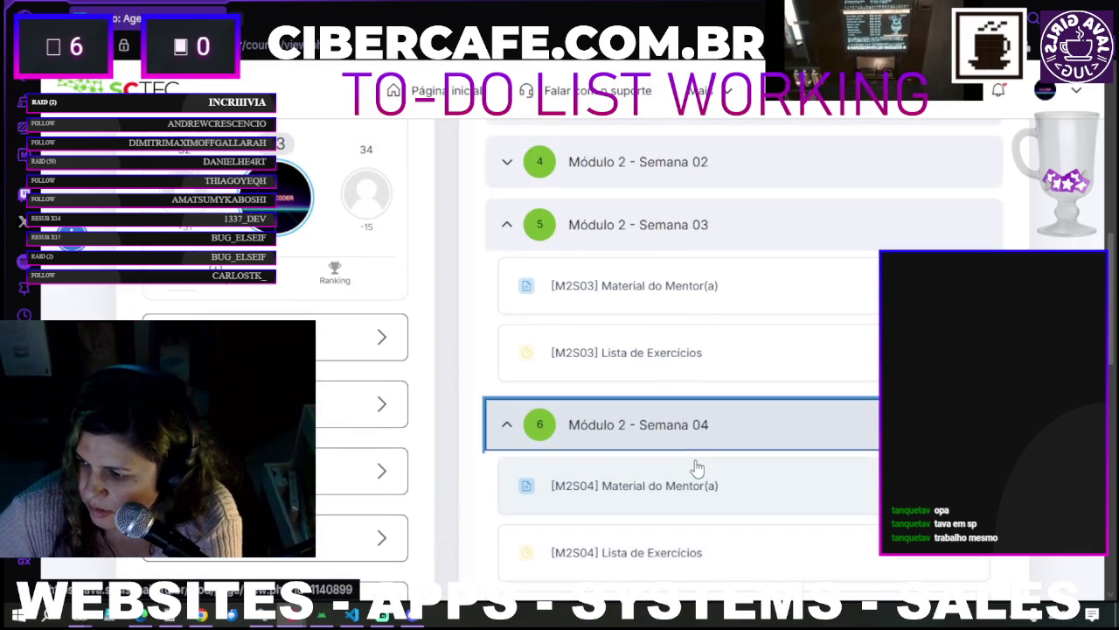
scroll(697, 470, up, 2)
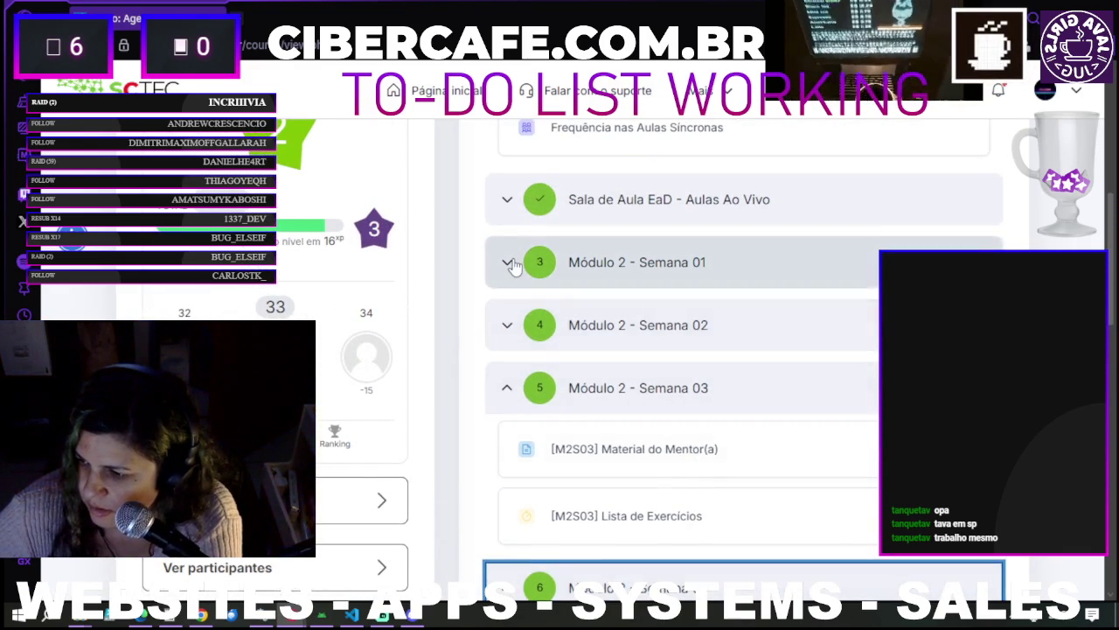
Expand Semanas 01 and 02, collapse Semana 03, and open [M2S01] Material do Mentor(a)
click(514, 263)
scroll(645, 305, down, 1)
click(510, 381)
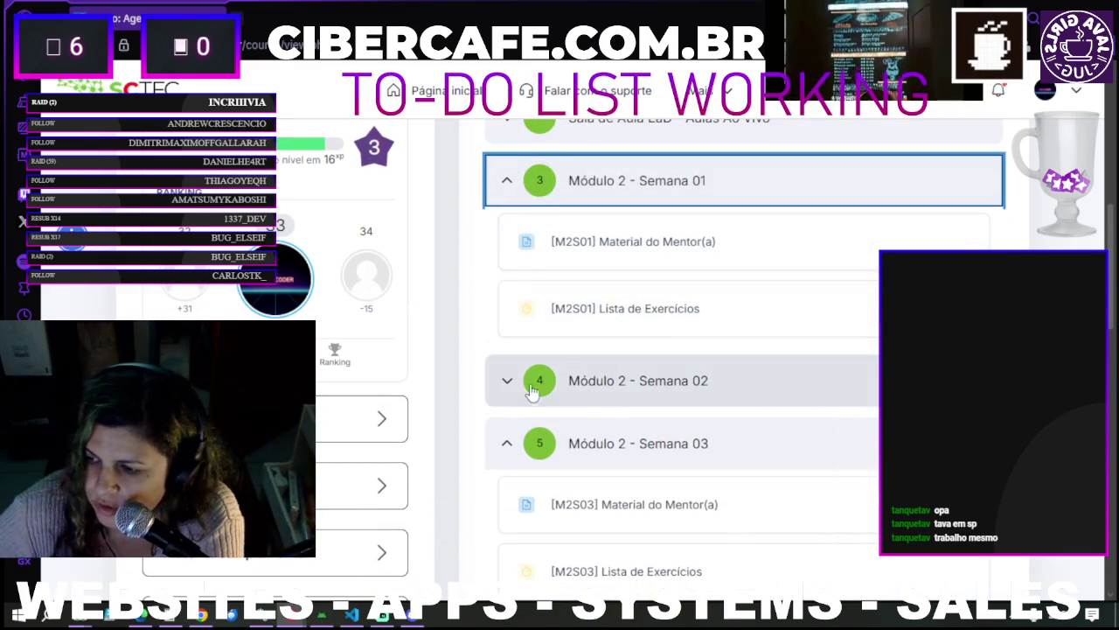
scroll(732, 412, down, 1)
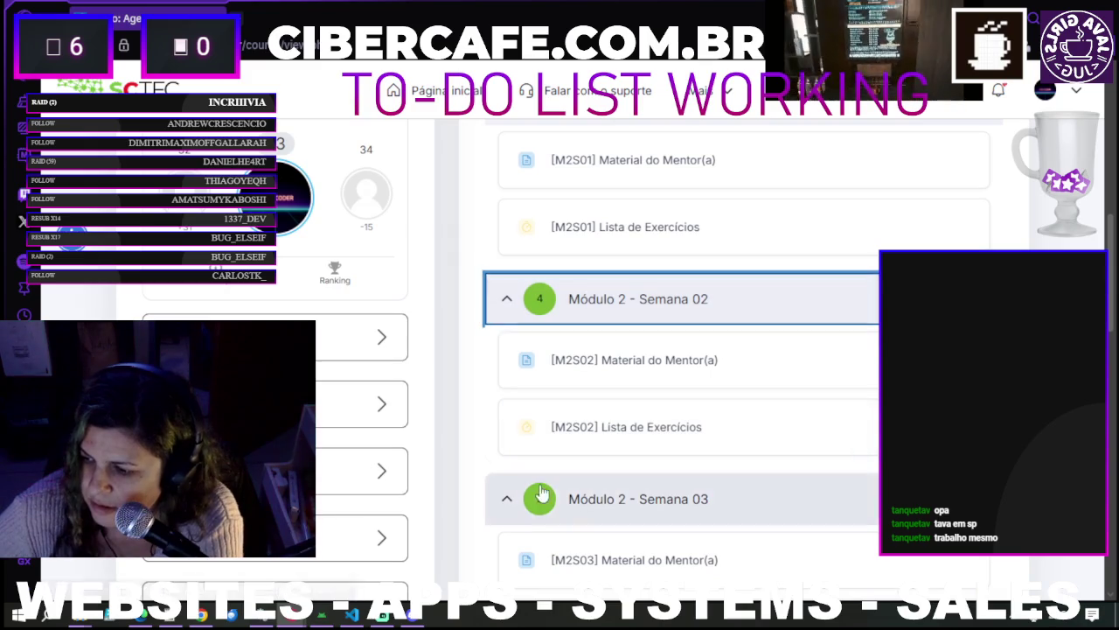
click(508, 505)
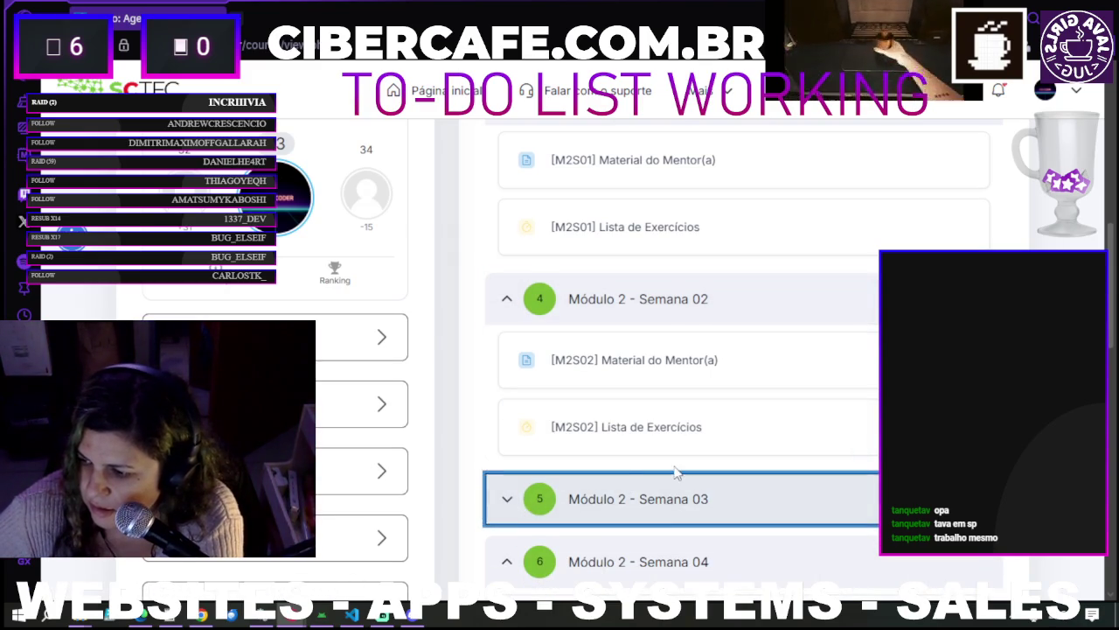
scroll(676, 472, up, 1)
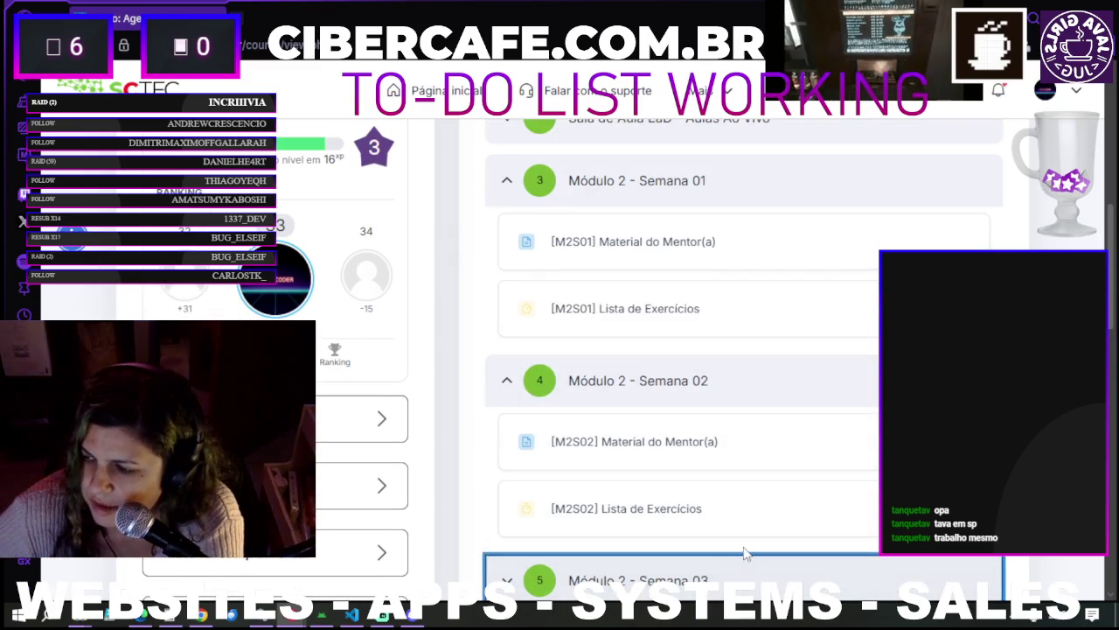
scroll(745, 554, up, 2)
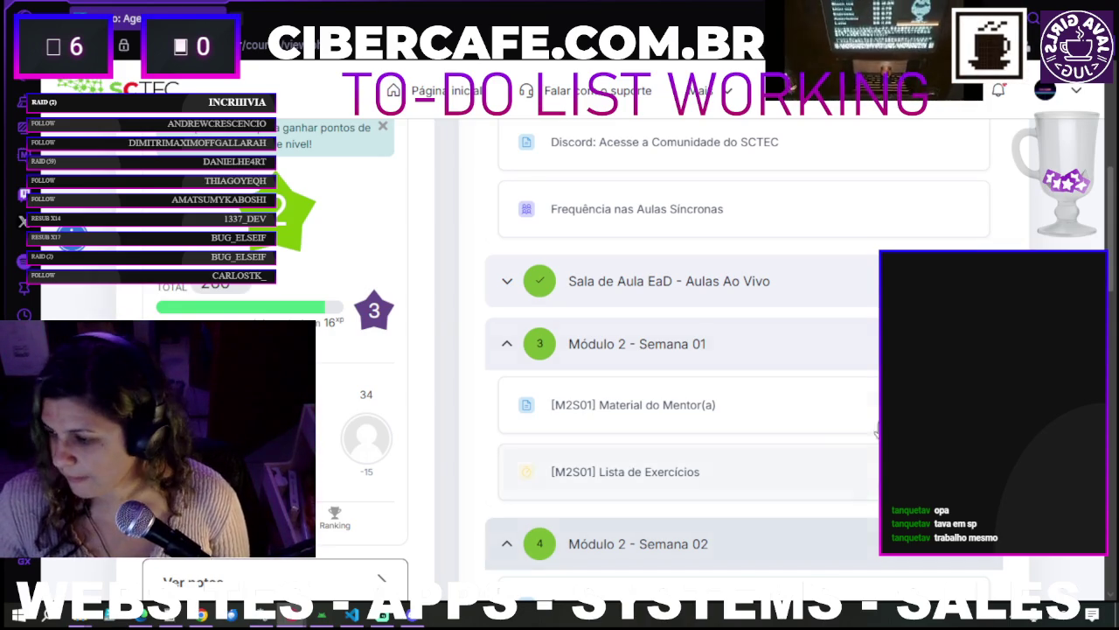
click(673, 417)
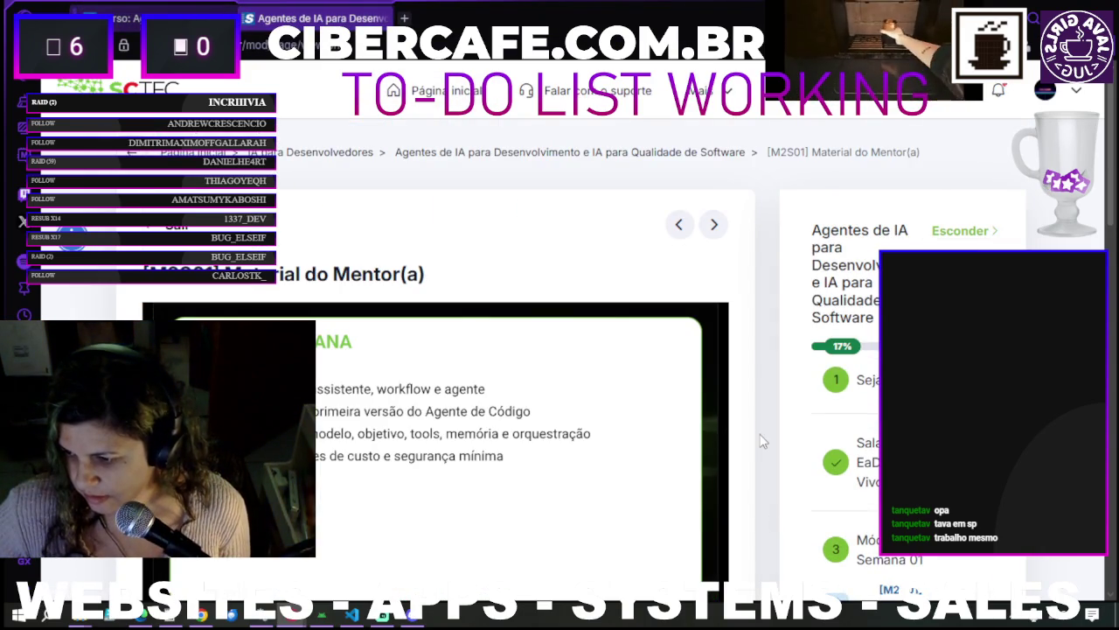
Scroll the [M2S01] mentor slides, then return to the Agentes de IA course overview
scroll(761, 440, down, 1)
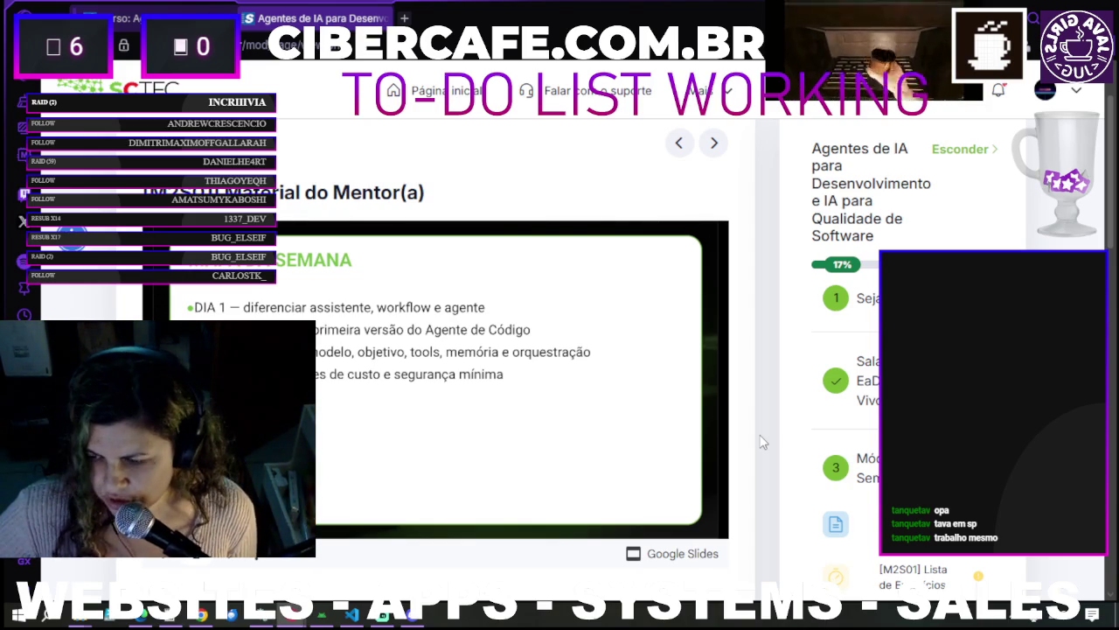
key(alt+Left)
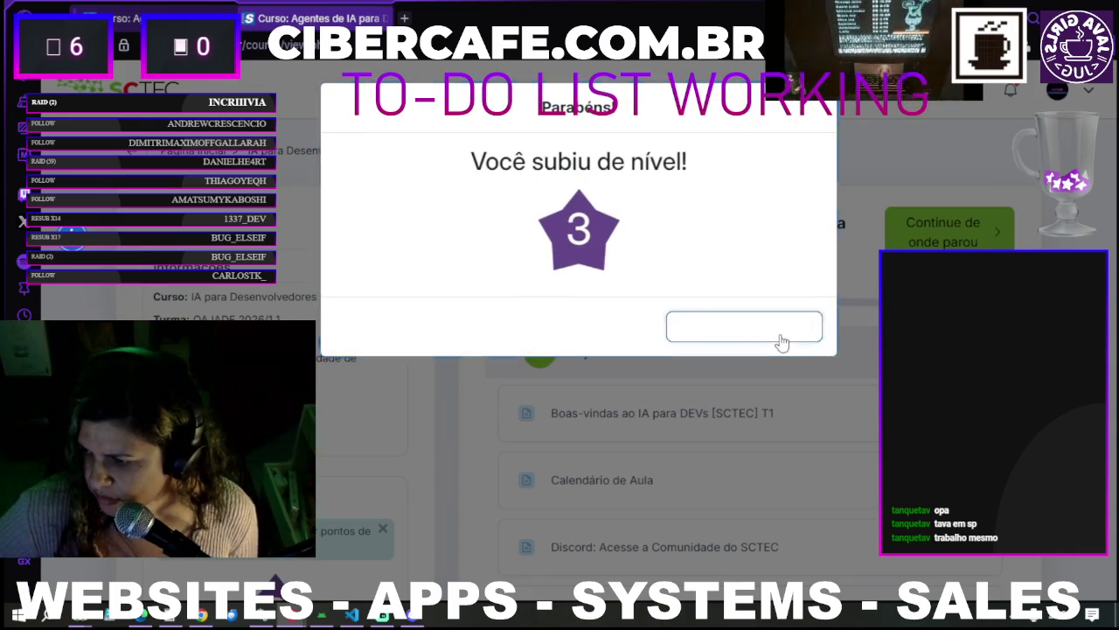
Dismiss the level-up message and open the Semana 01–04 mentor materials in separate tabs
click(744, 326)
scroll(780, 341, down, 3)
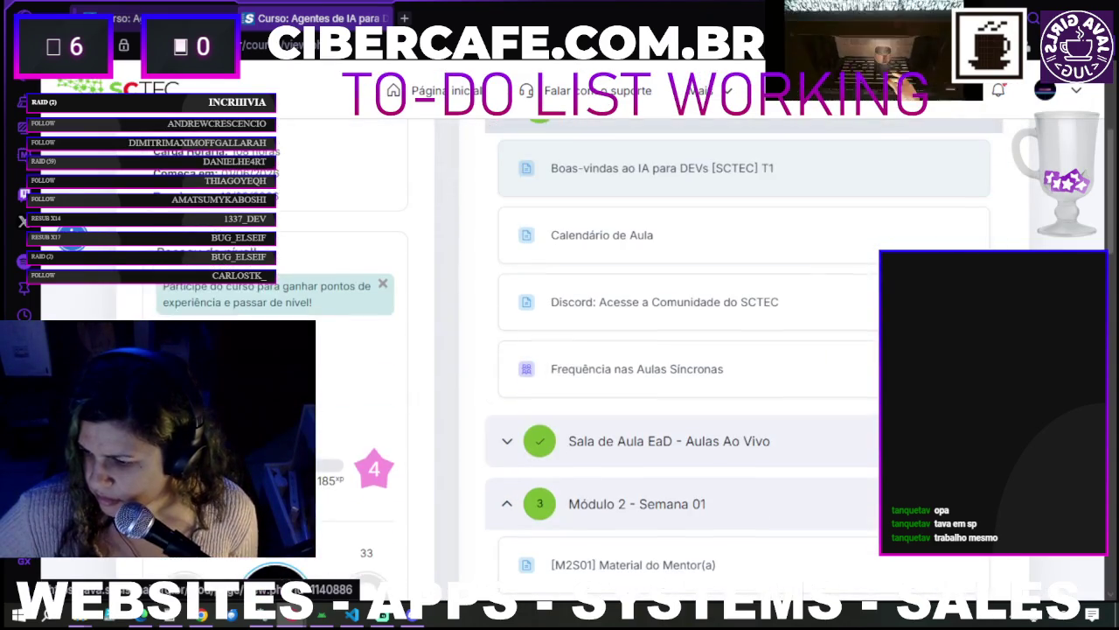
scroll(682, 262, down, 3)
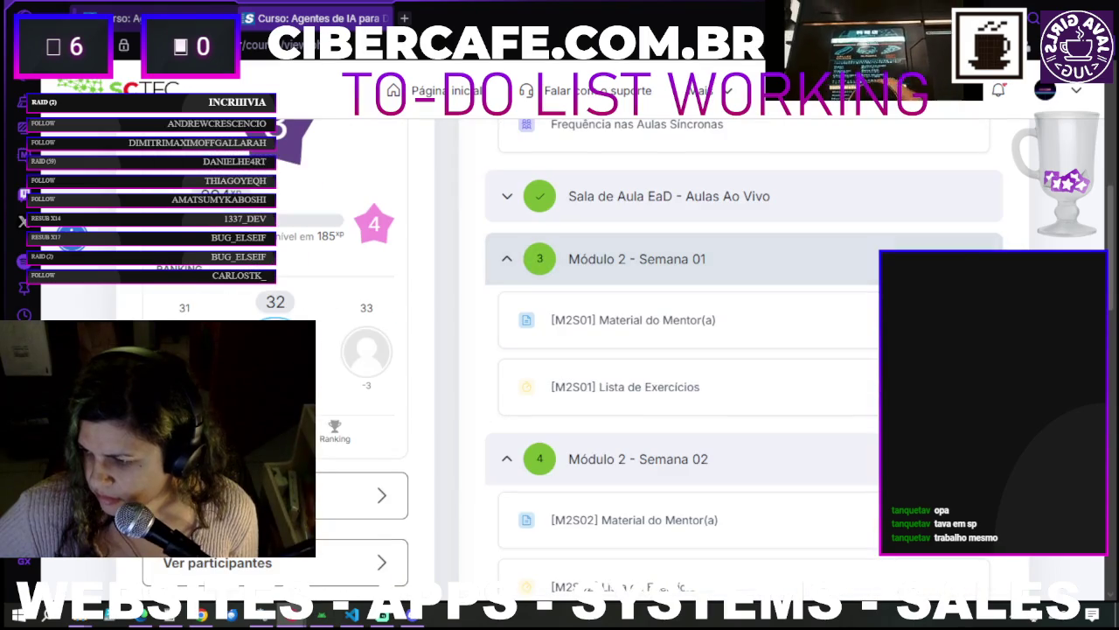
scroll(785, 375, down, 1)
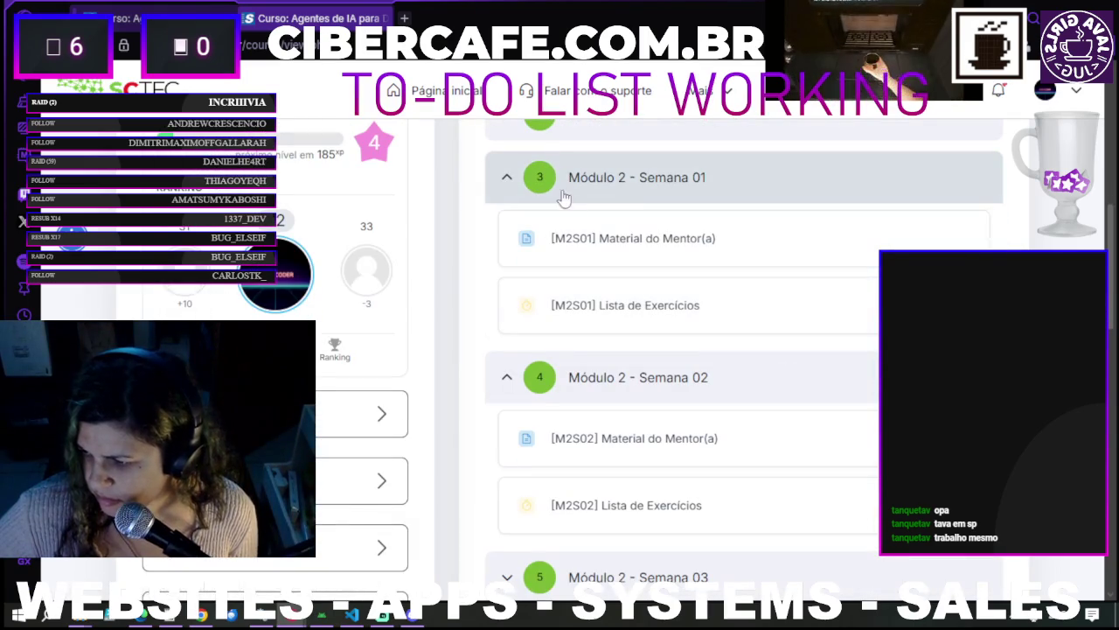
click(615, 253)
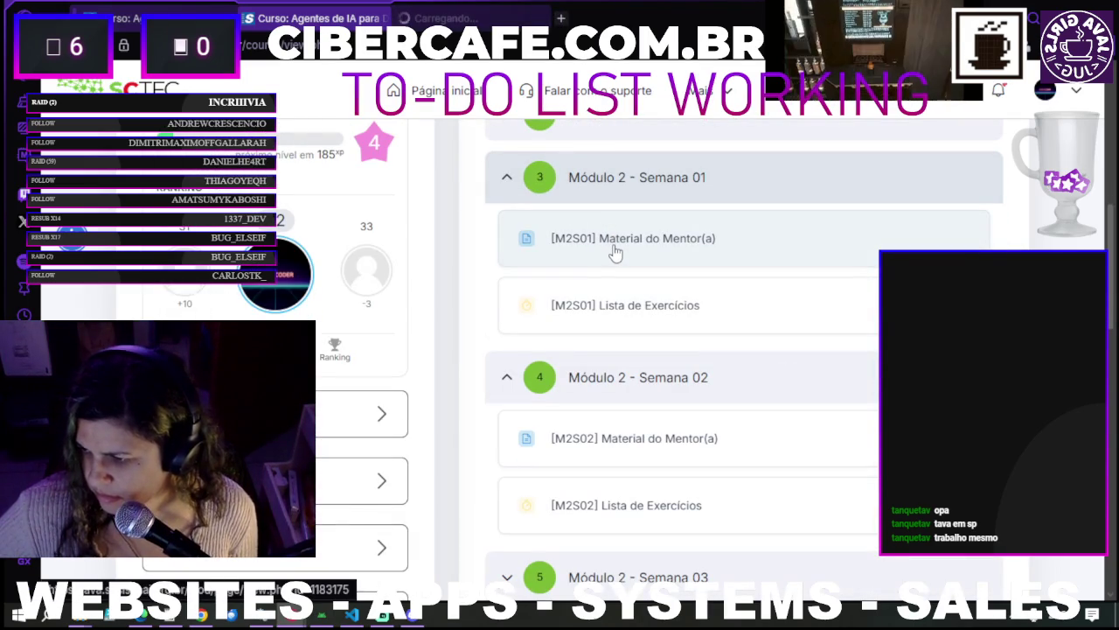
scroll(621, 289, down, 1)
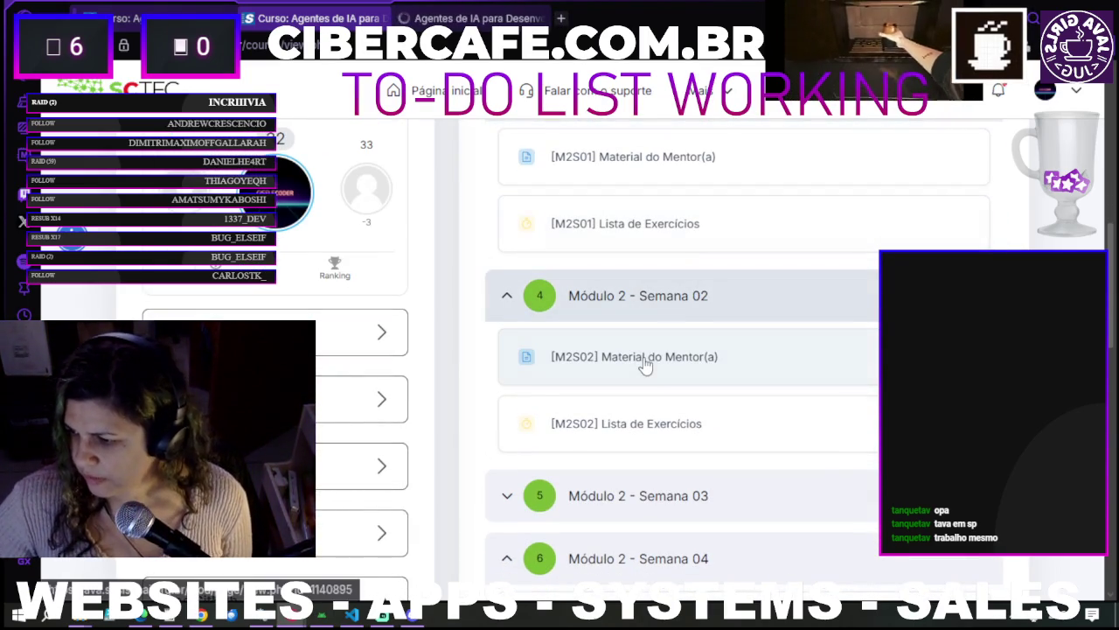
click(645, 366)
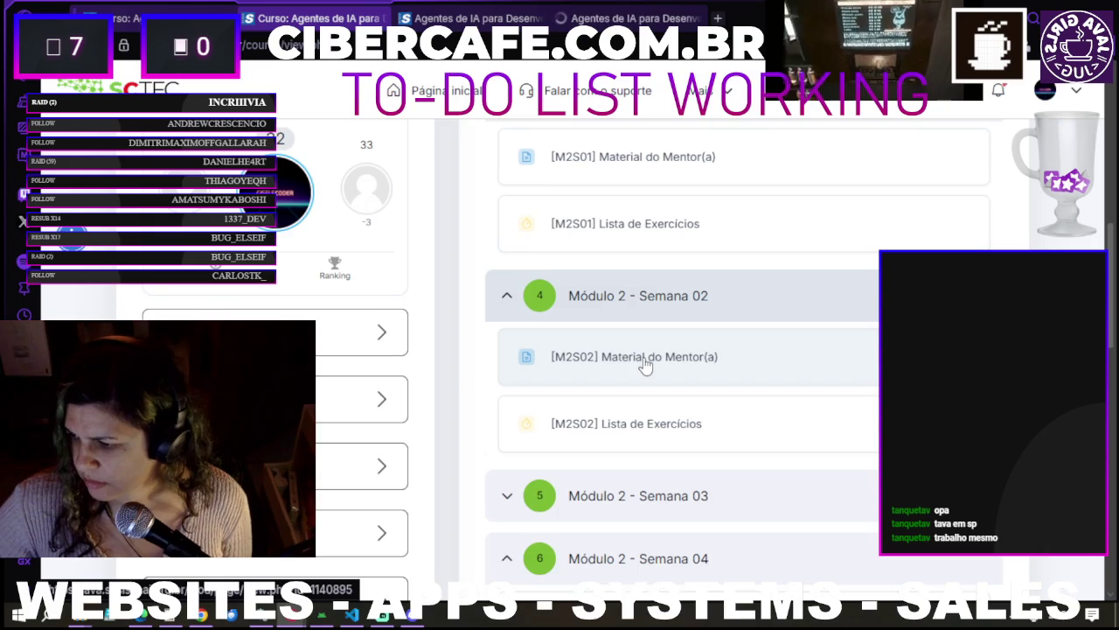
scroll(644, 366, up, 3)
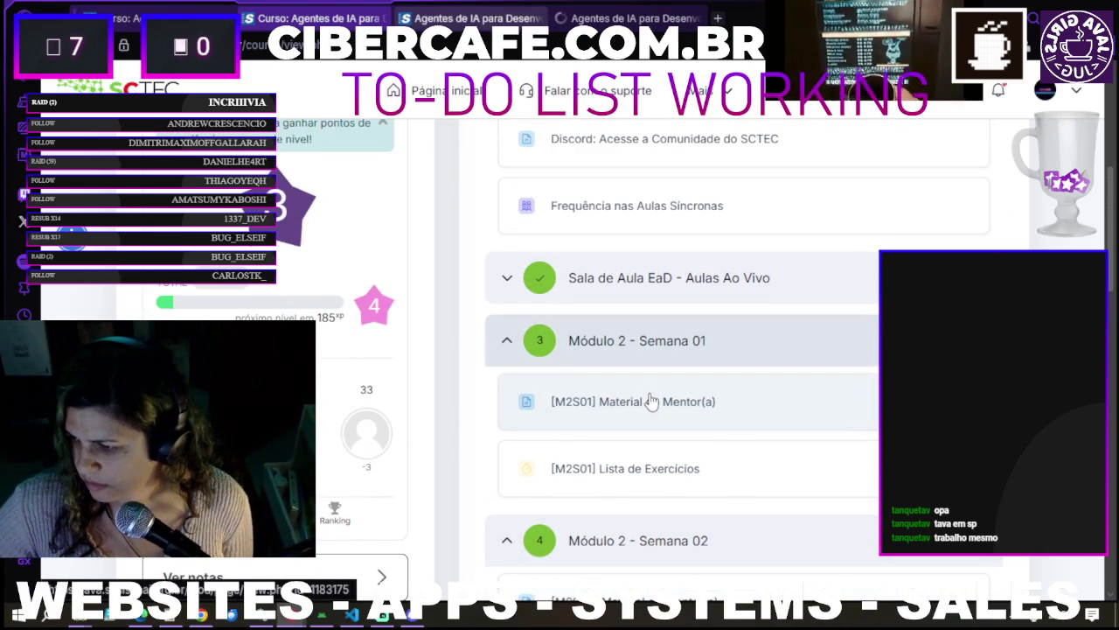
scroll(652, 401, down, 4)
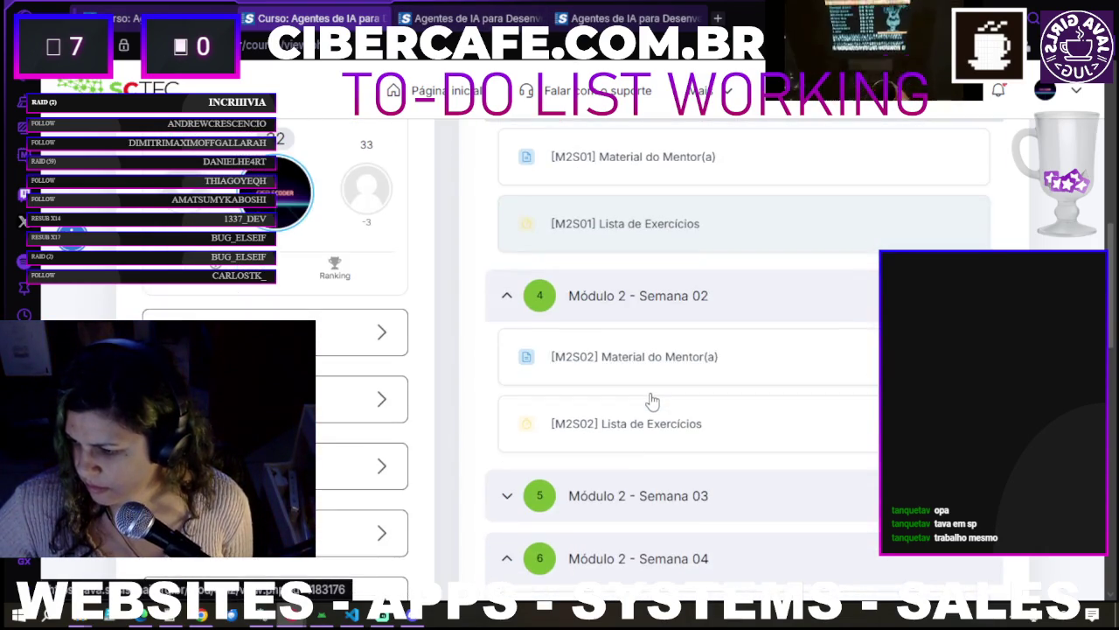
click(504, 424)
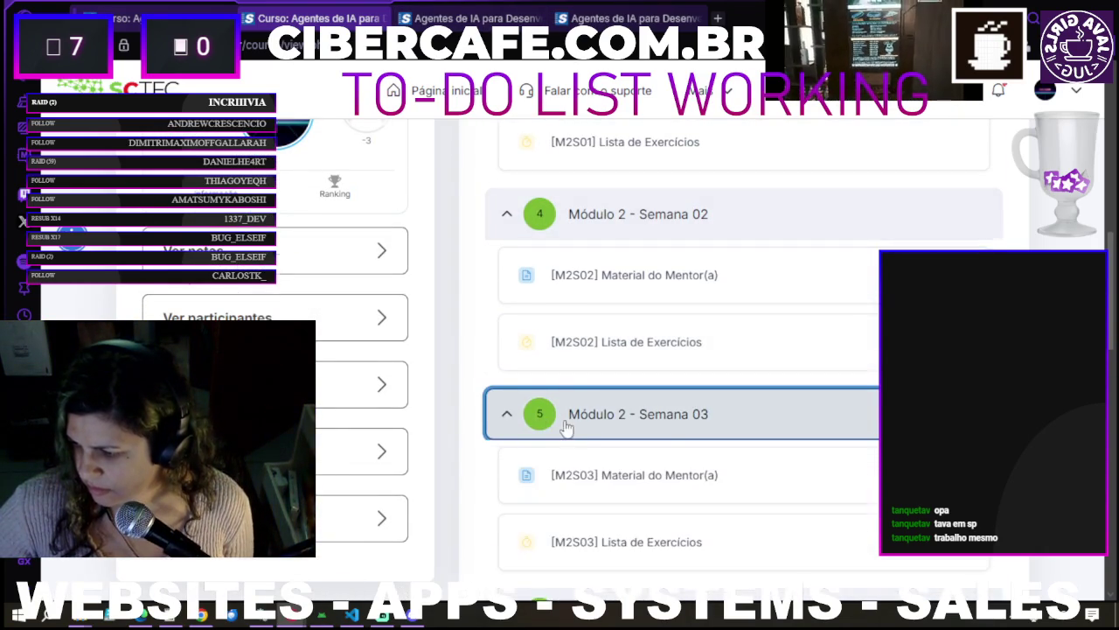
scroll(677, 297, down, 3)
click(509, 375)
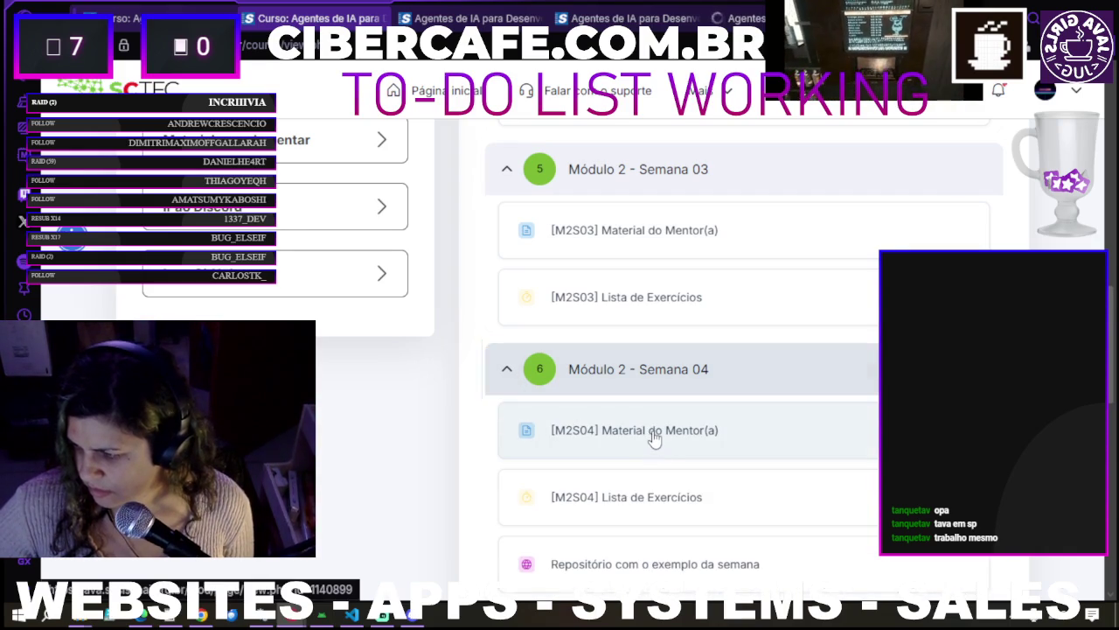
Look through the Semana 01, 02, 03 and 04 mentor slide tabs in turn
click(656, 430)
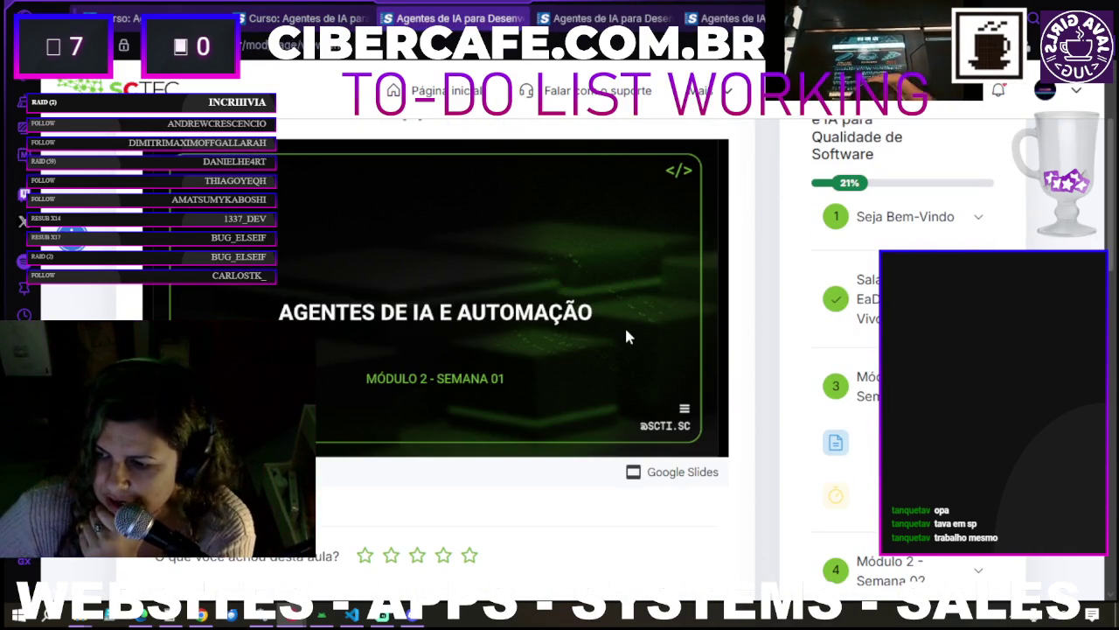
click(604, 17)
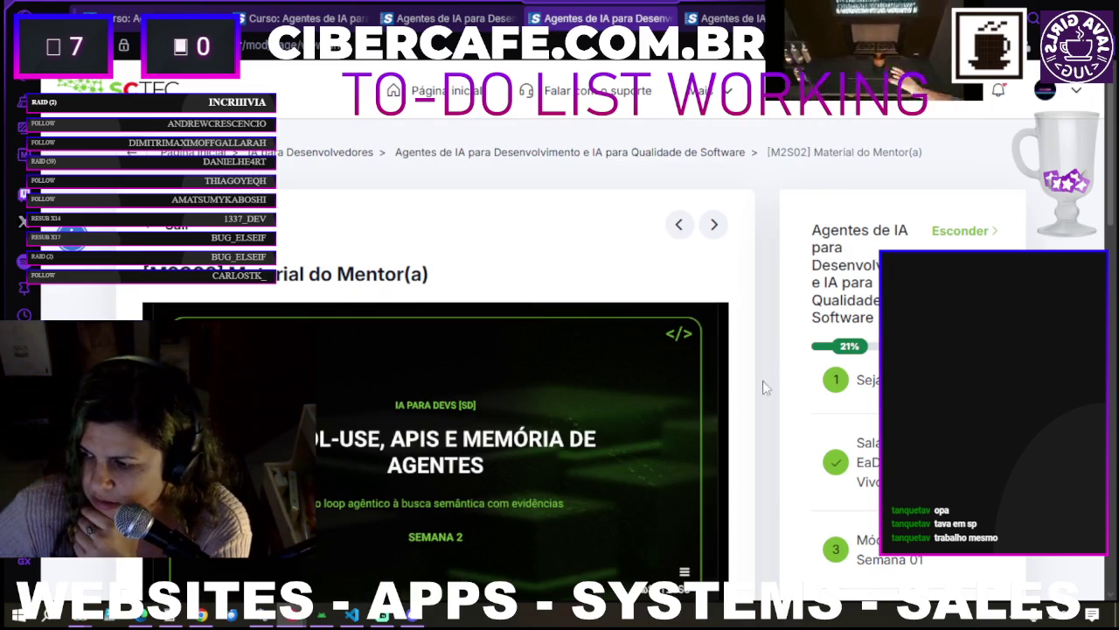
scroll(775, 382, down, 1)
click(725, 19)
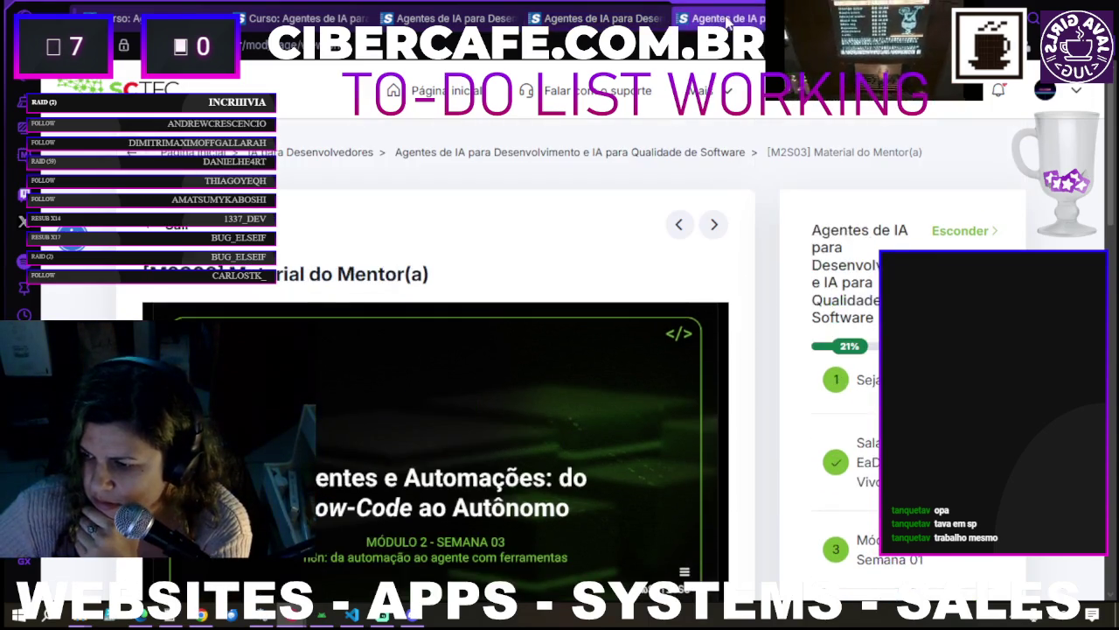
scroll(785, 370, down, 1)
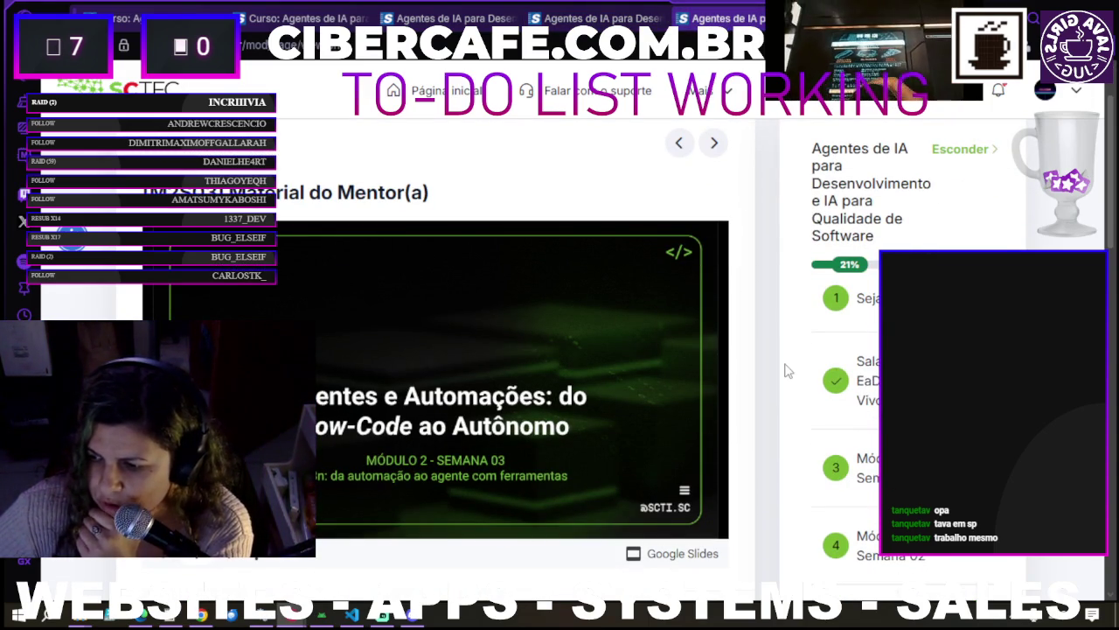
key(ctrl+Tab)
scroll(744, 452, down, 2)
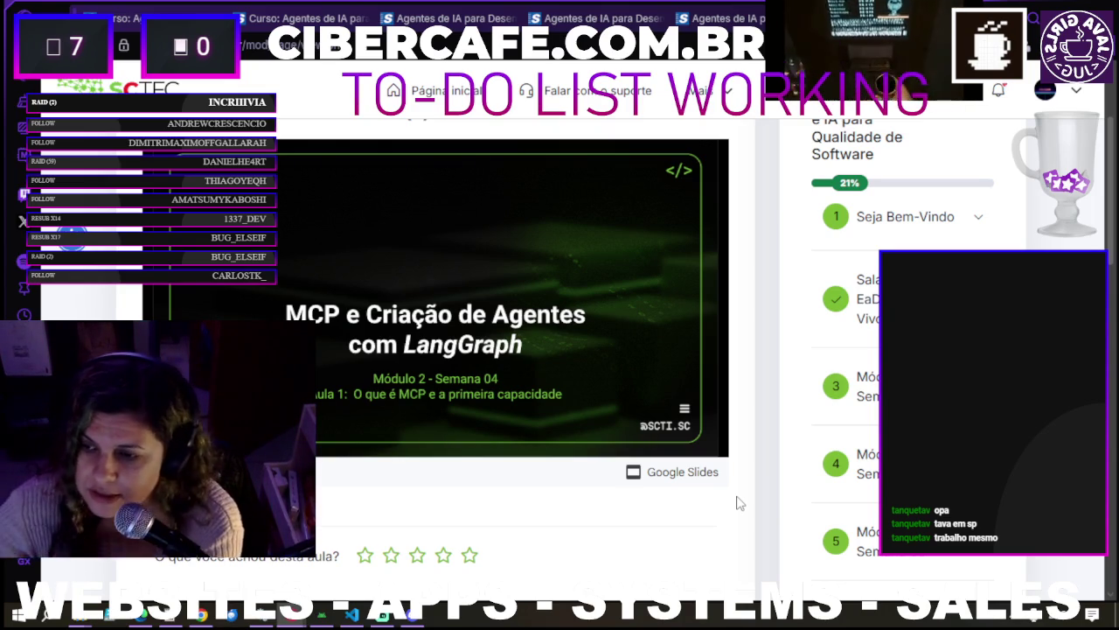
Revisit the Semana 01 to 04 slides, zooming in briefly, then open a new blank tab
click(429, 18)
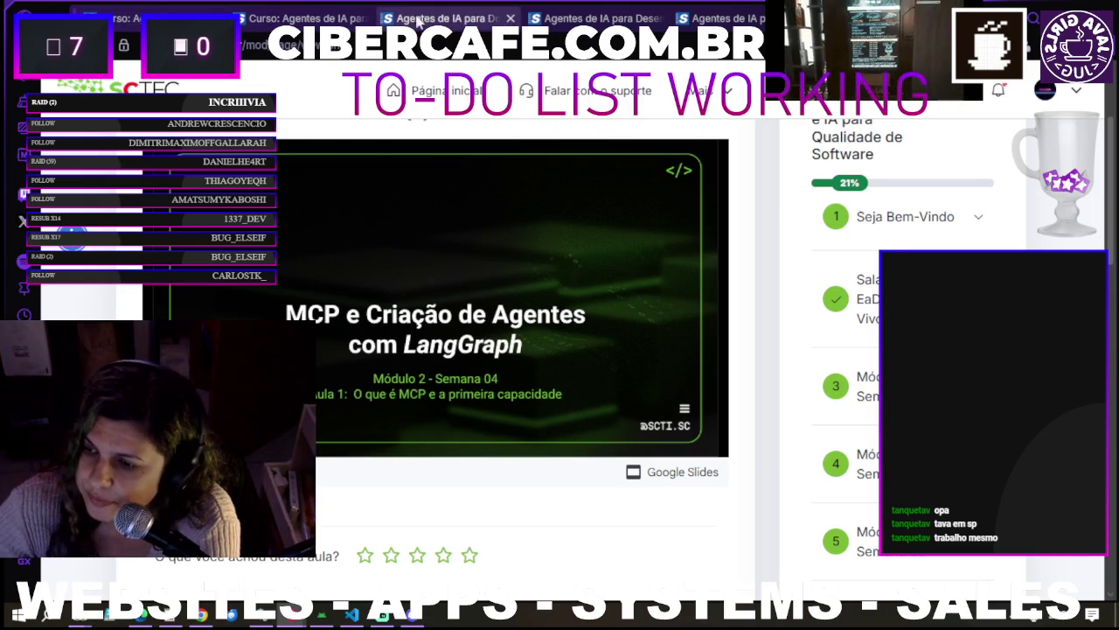
key(ctrl+shift+Tab)
key(ctrl+Tab)
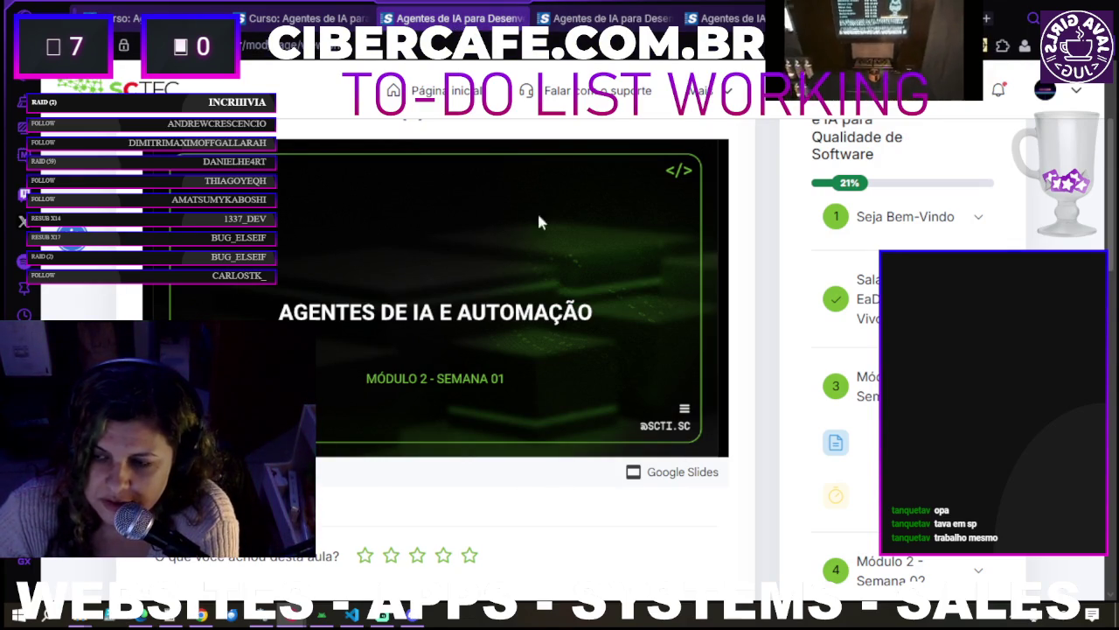
click(596, 13)
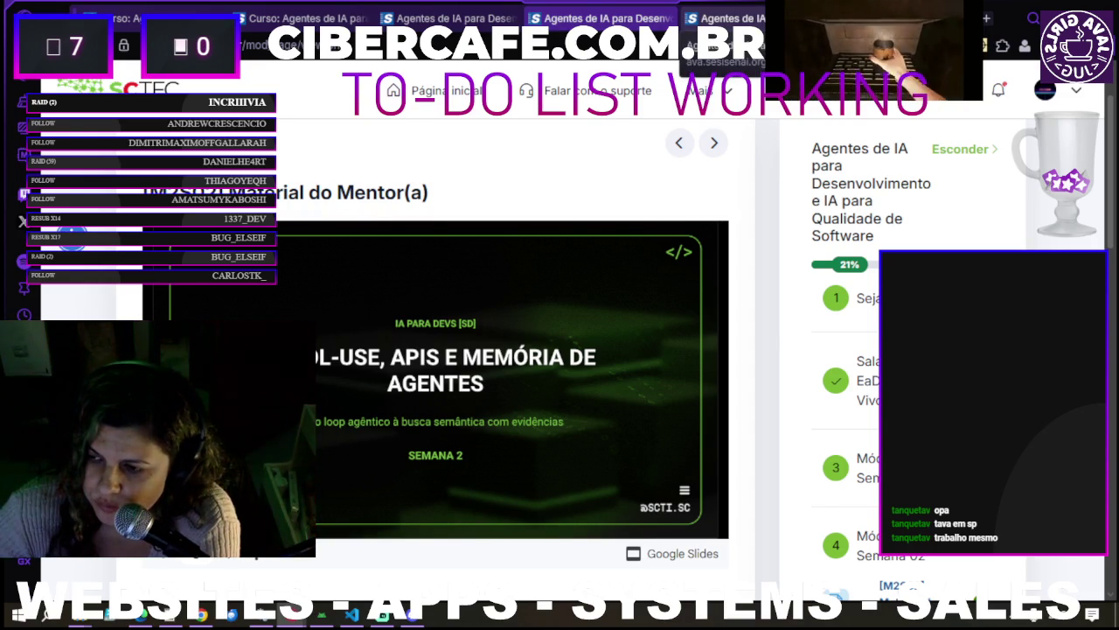
click(722, 18)
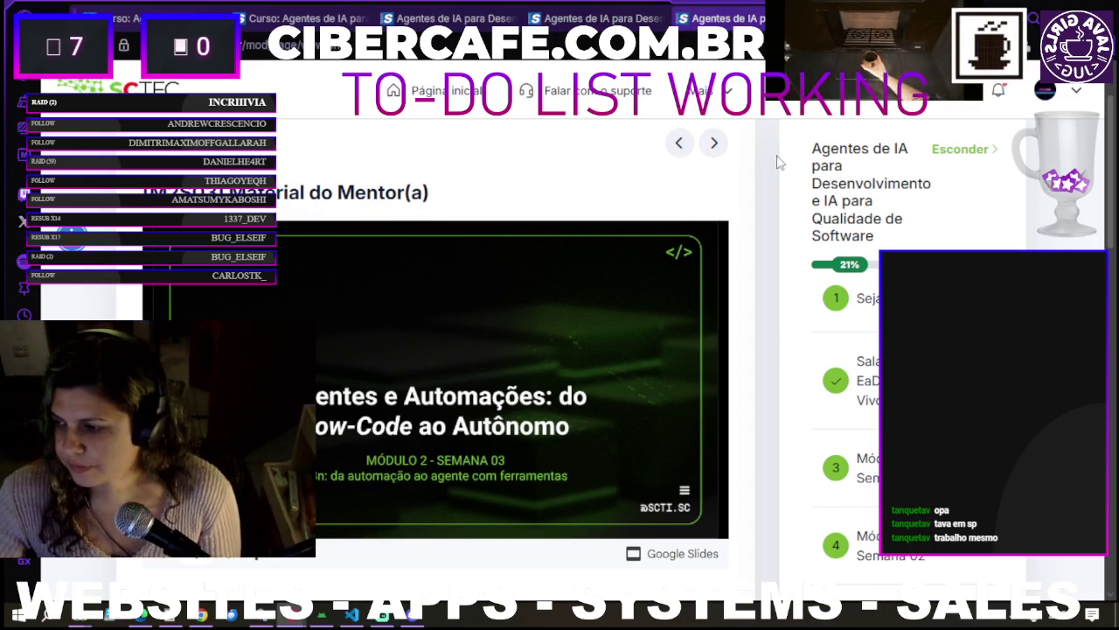
key(ctrl+plus)
key(ctrl+minus)
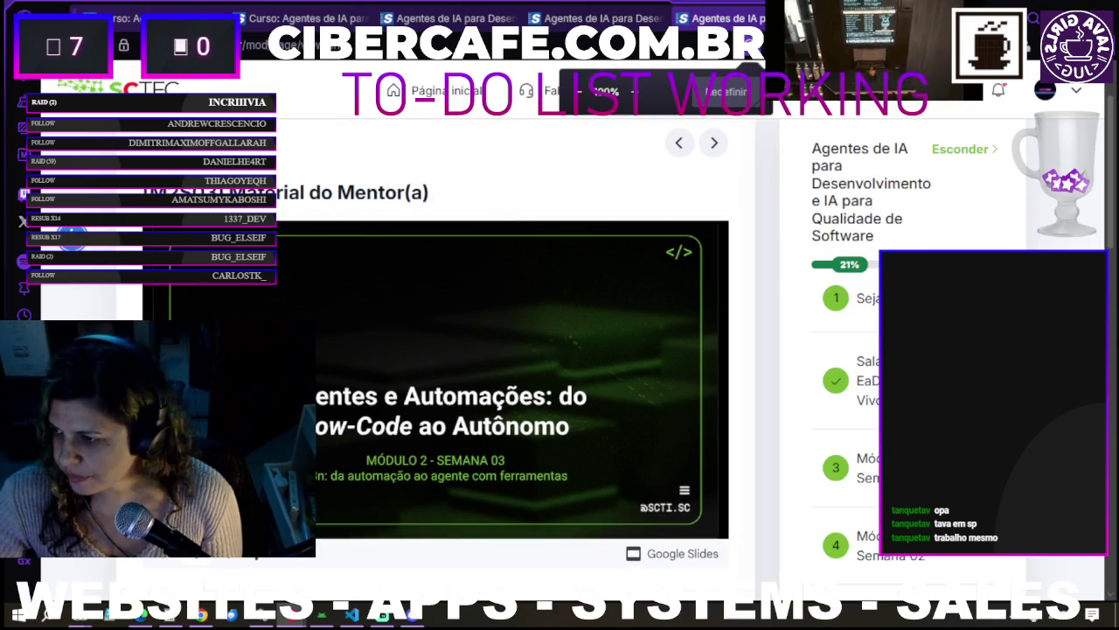
key(ctrl+Tab)
key(ctrl+t)
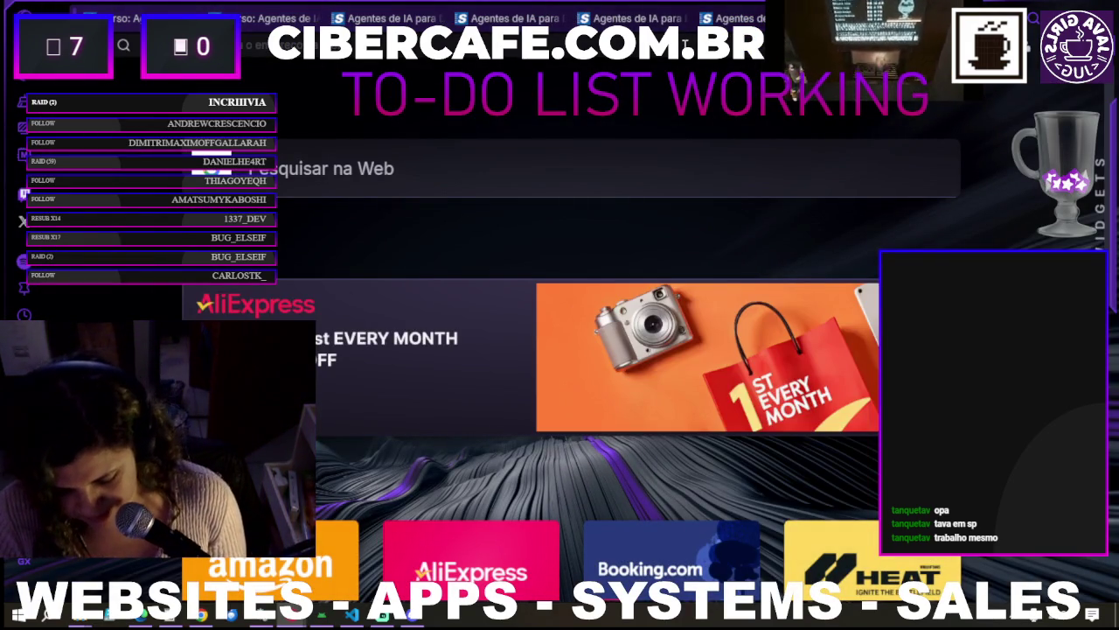
Load the n8n site, zoom out, then search Google for 'flowise' in a new tab
key(Return)
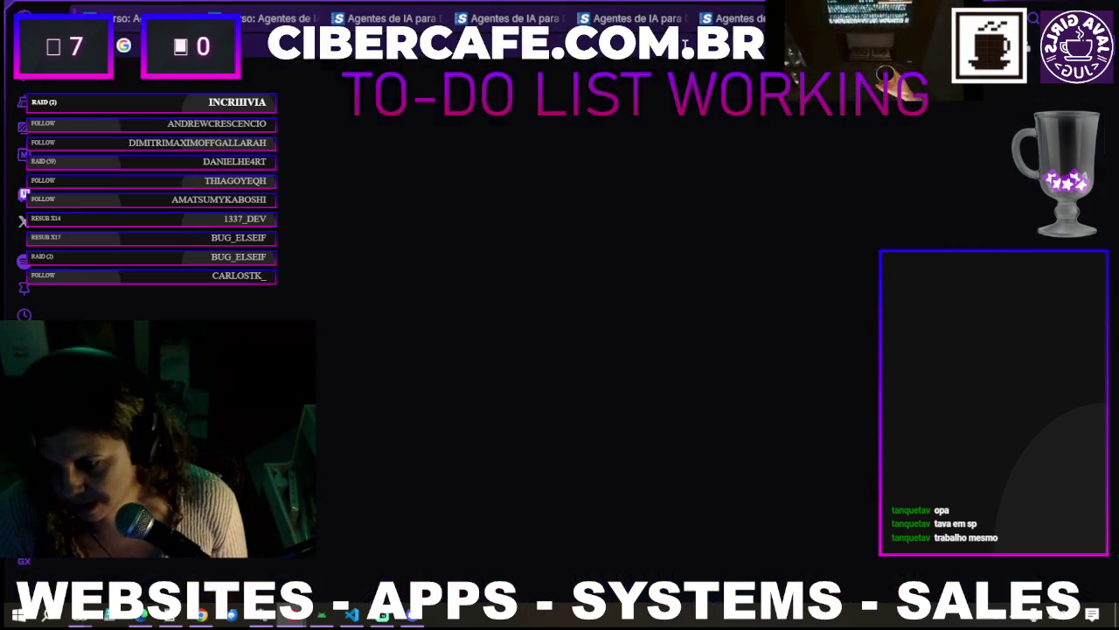
key(ctrl+minus)
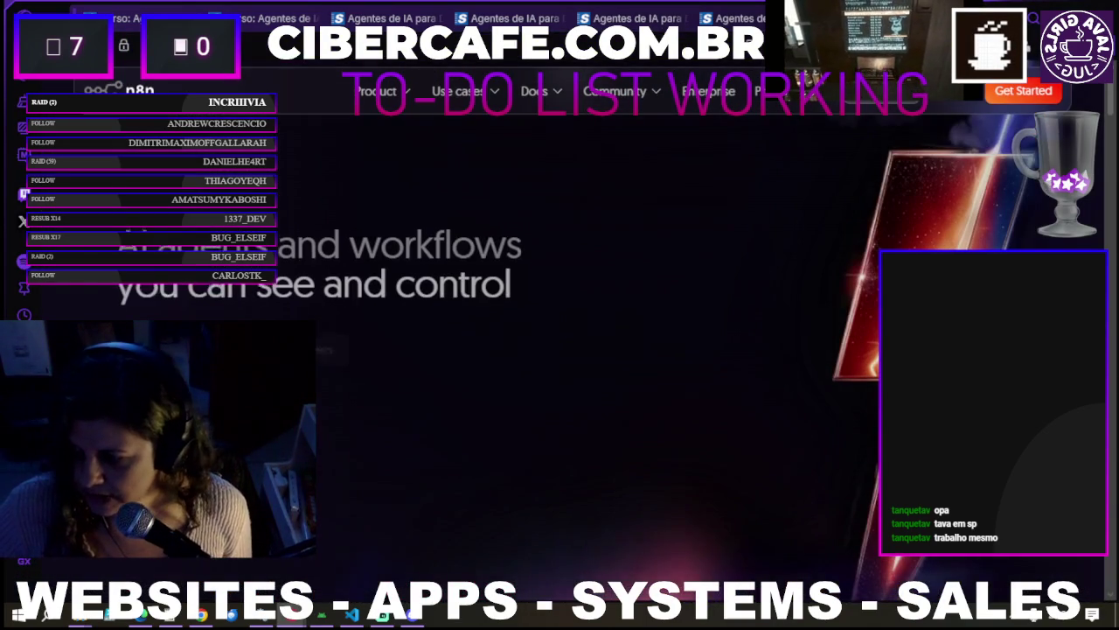
key(ctrl+t)
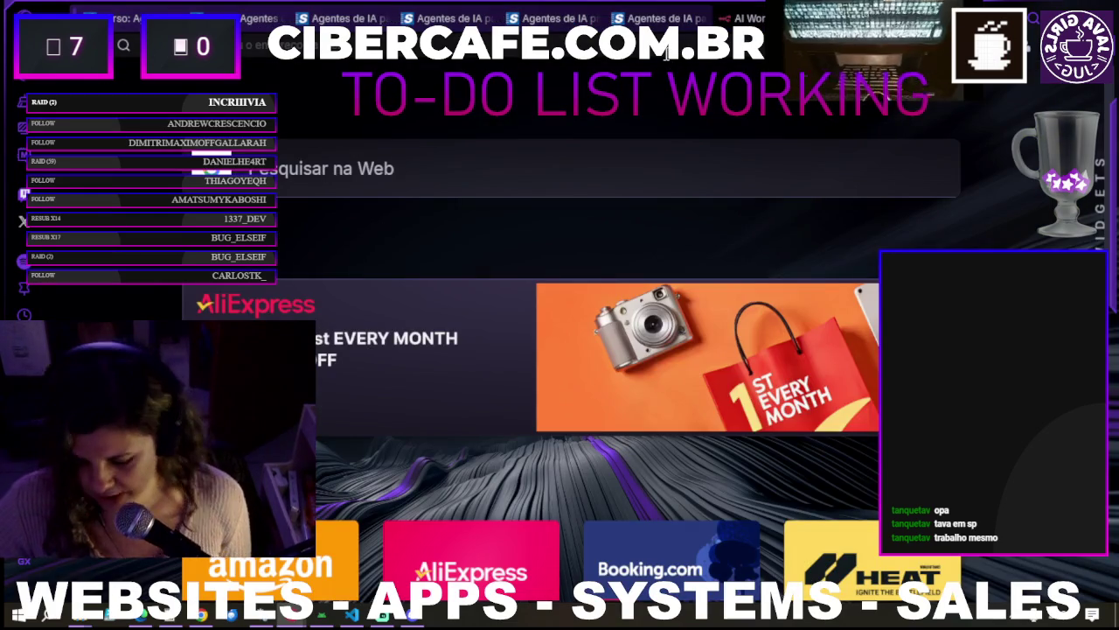
text(flo)
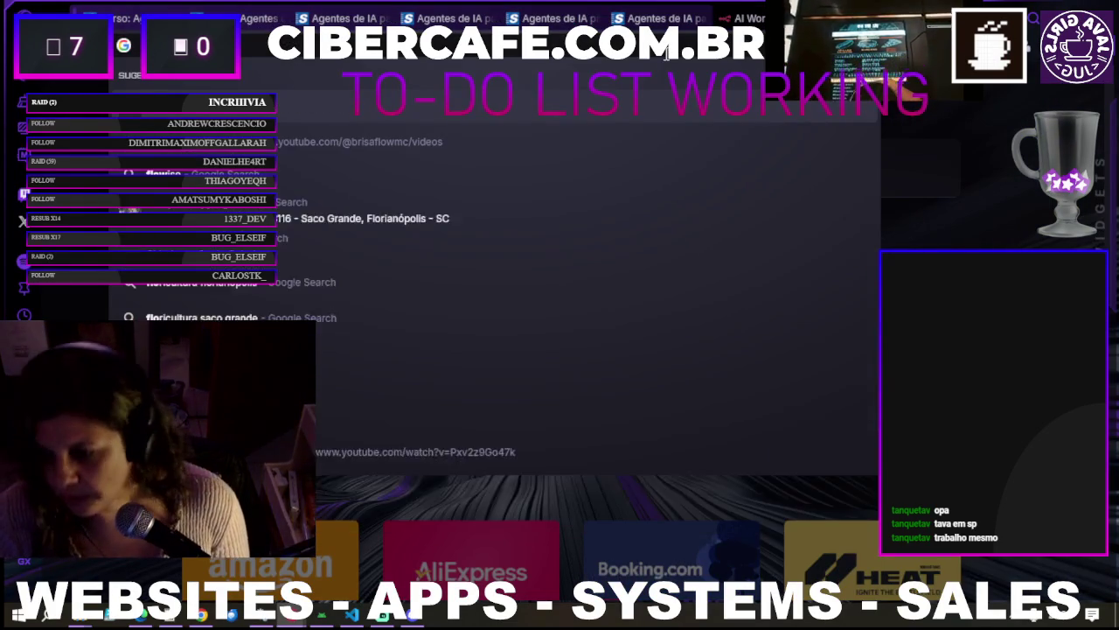
text(w)
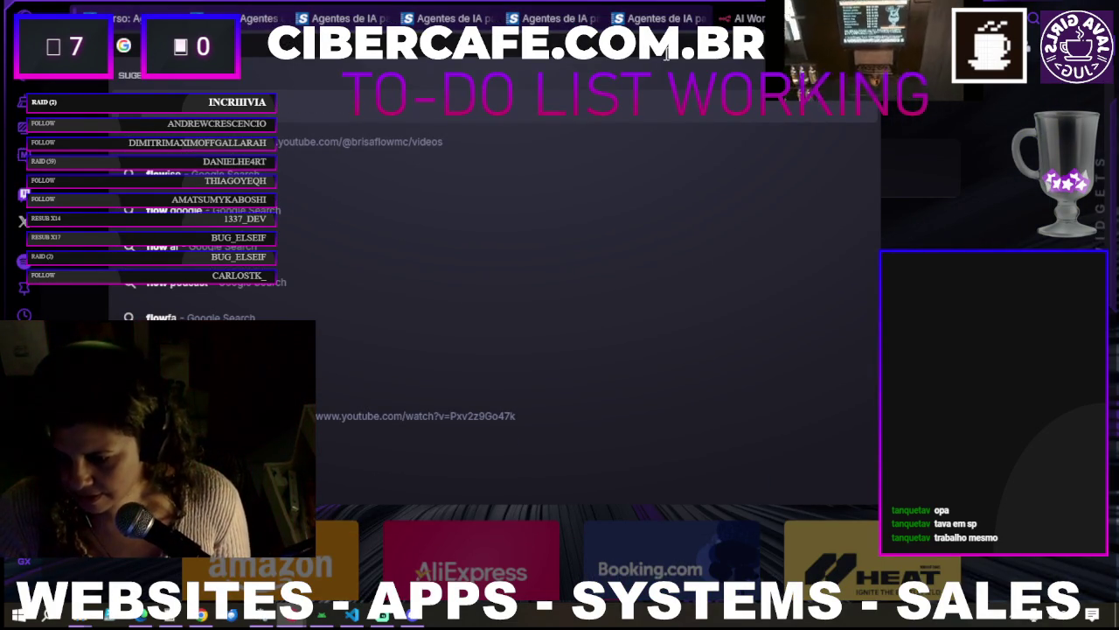
text(i)
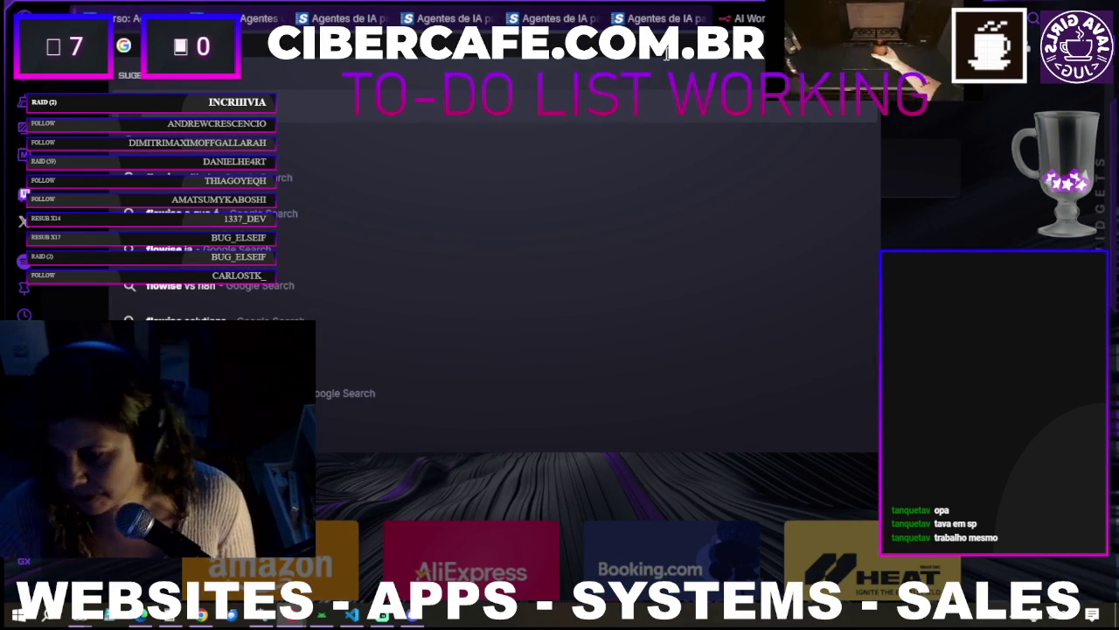
key(Return)
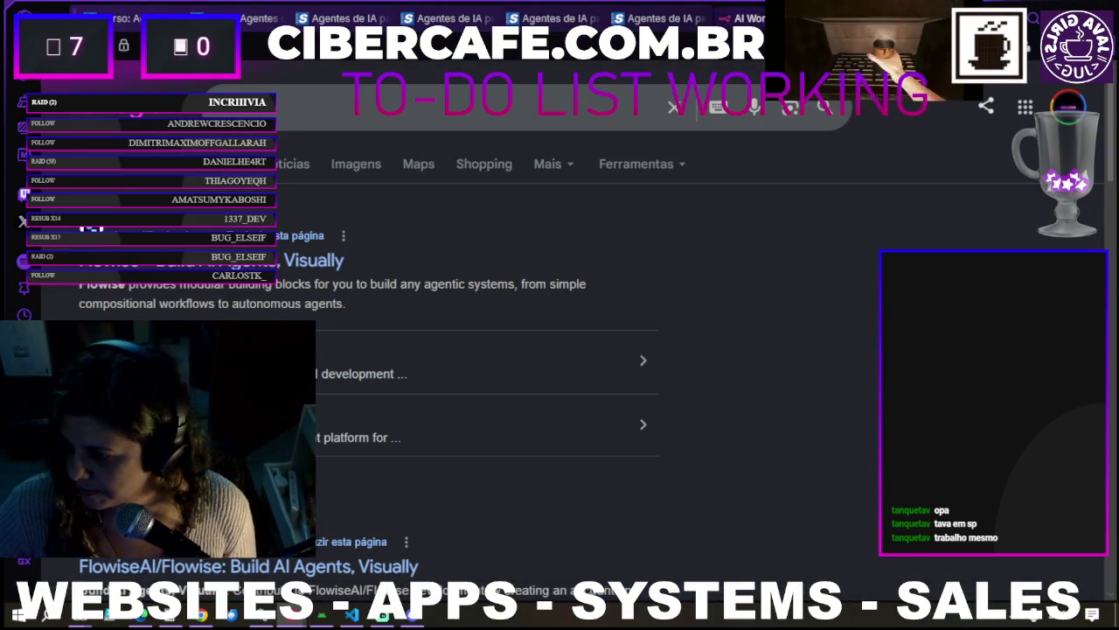
Open the n8n cloud instance in a new tab, then reach the Flowise sign-in page
click(739, 18)
key(ctrl+t)
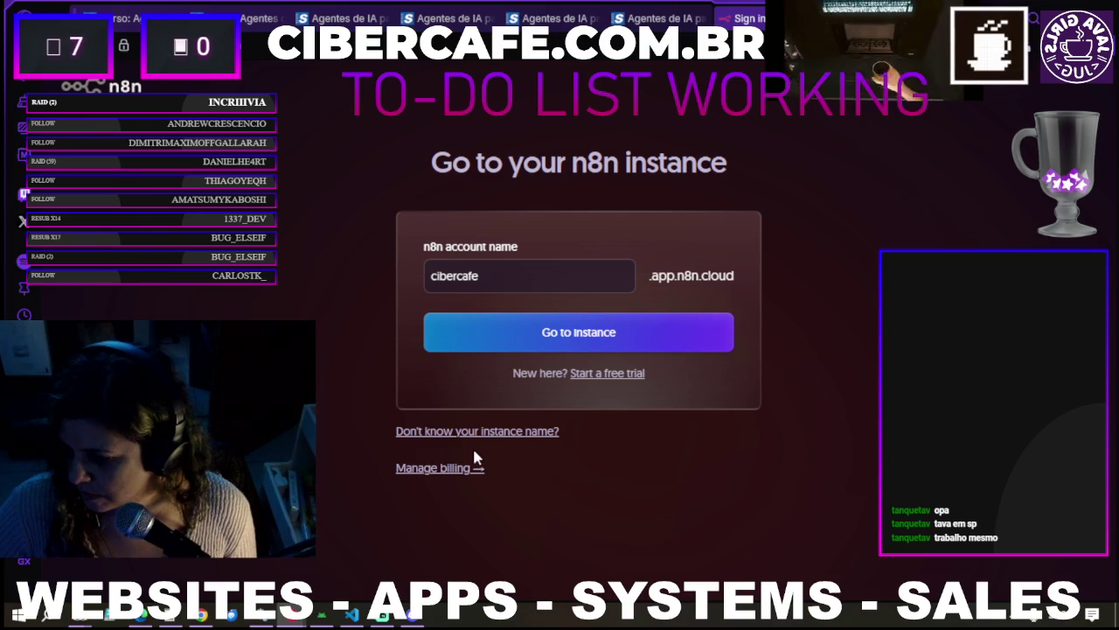
click(650, 347)
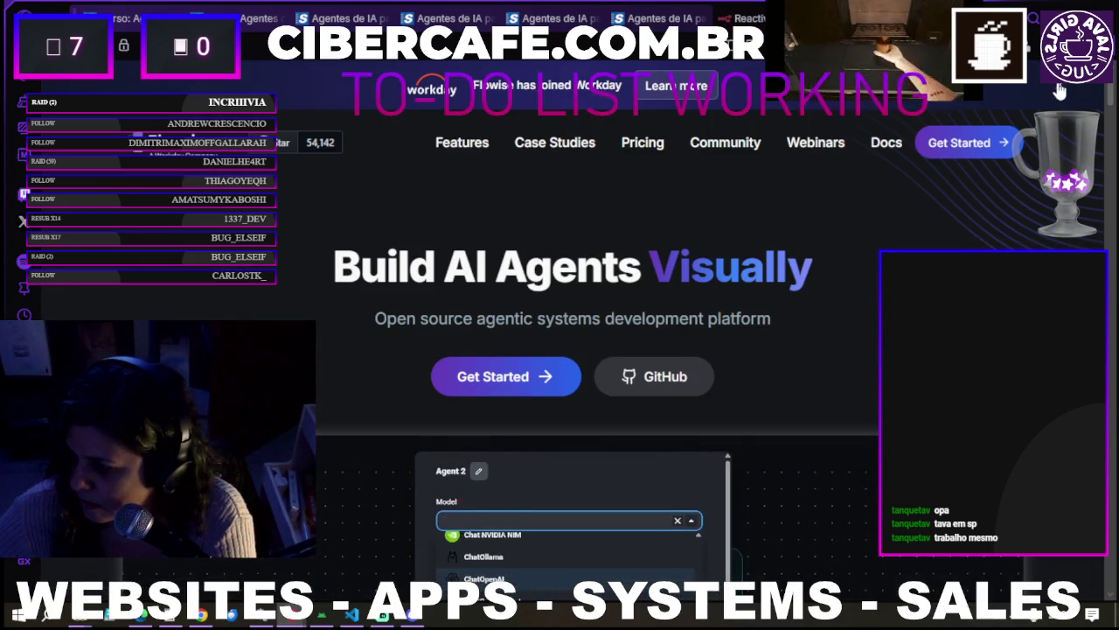
click(1059, 84)
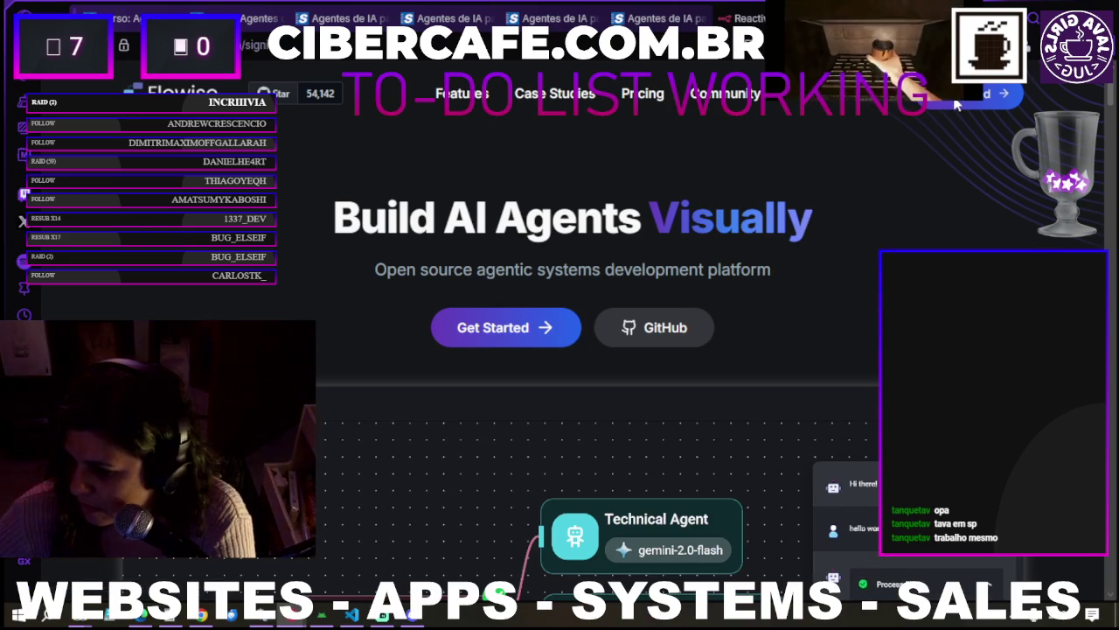
click(956, 105)
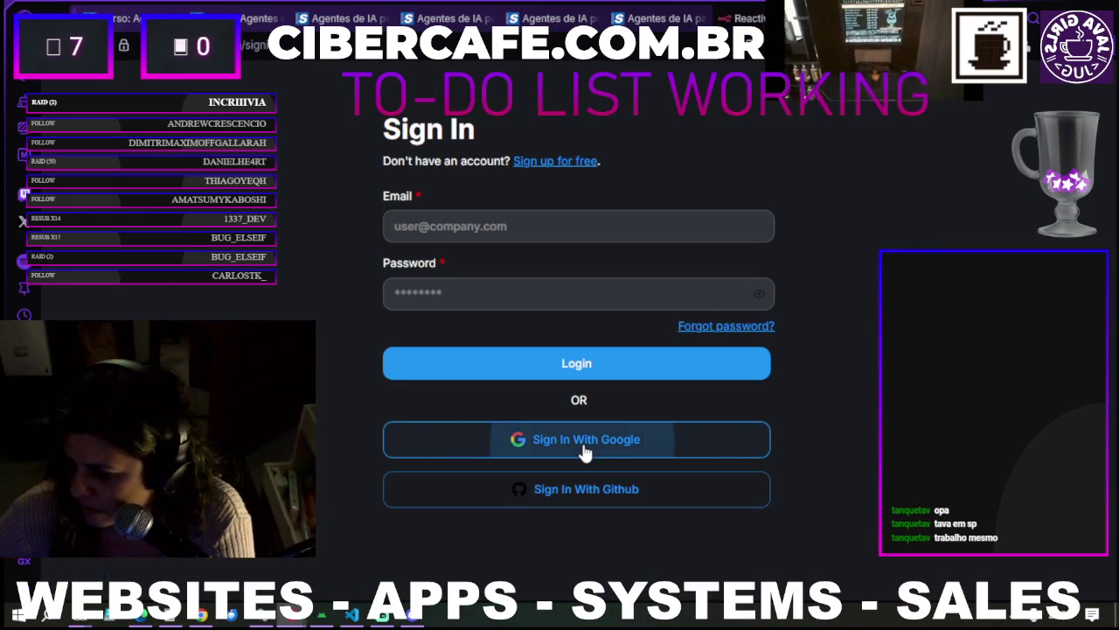
Sign in to Flowise with the Google account, open Chatflow Aula 1, then return to n8n
click(581, 446)
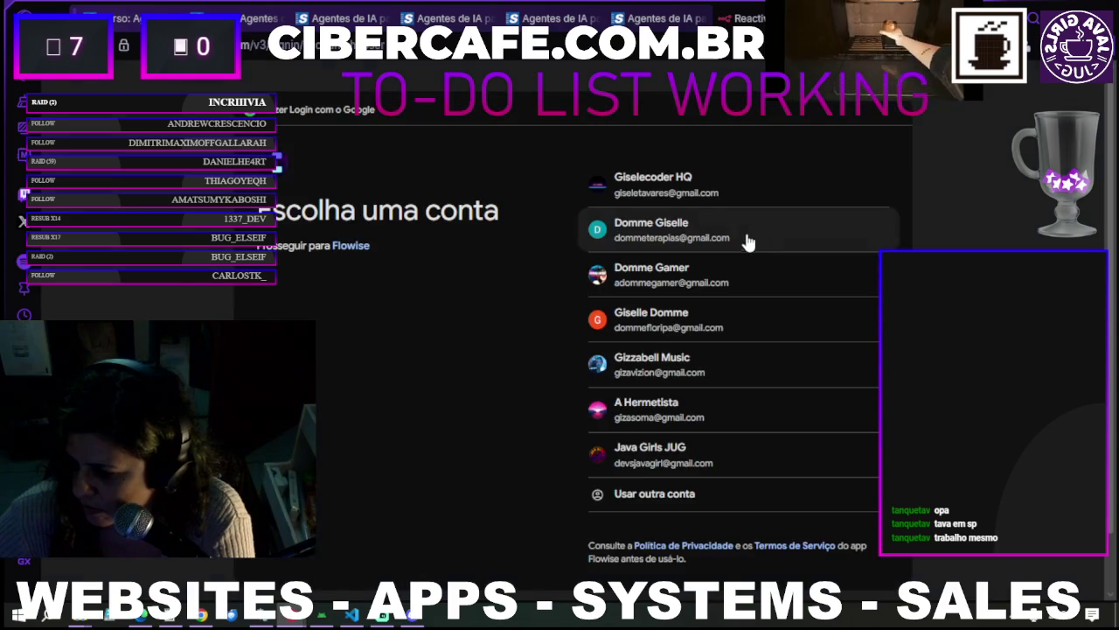
click(748, 243)
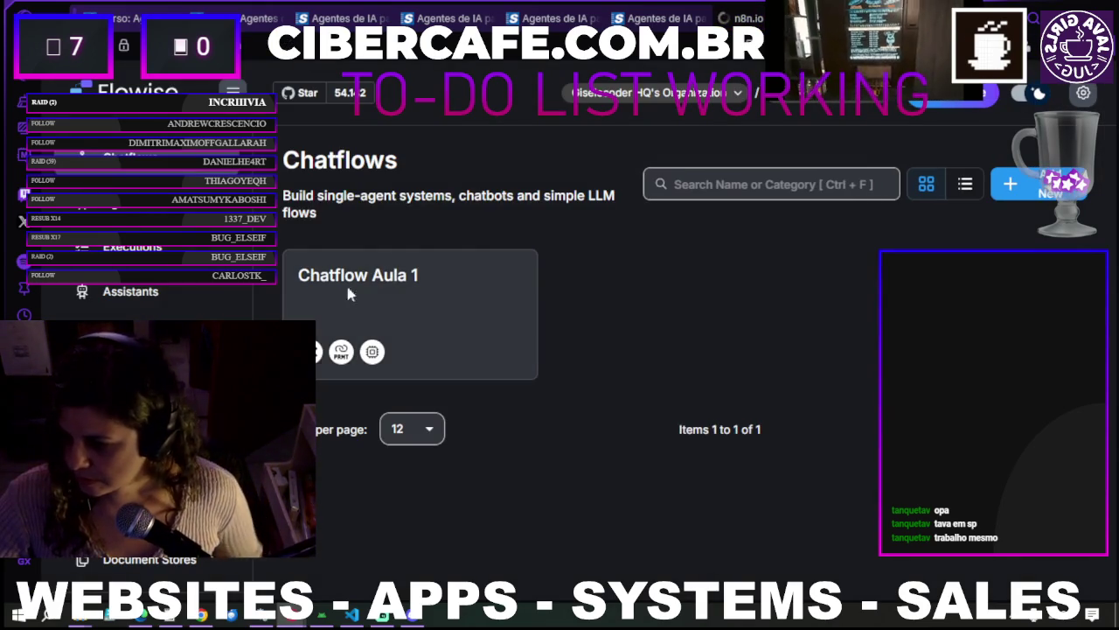
click(346, 293)
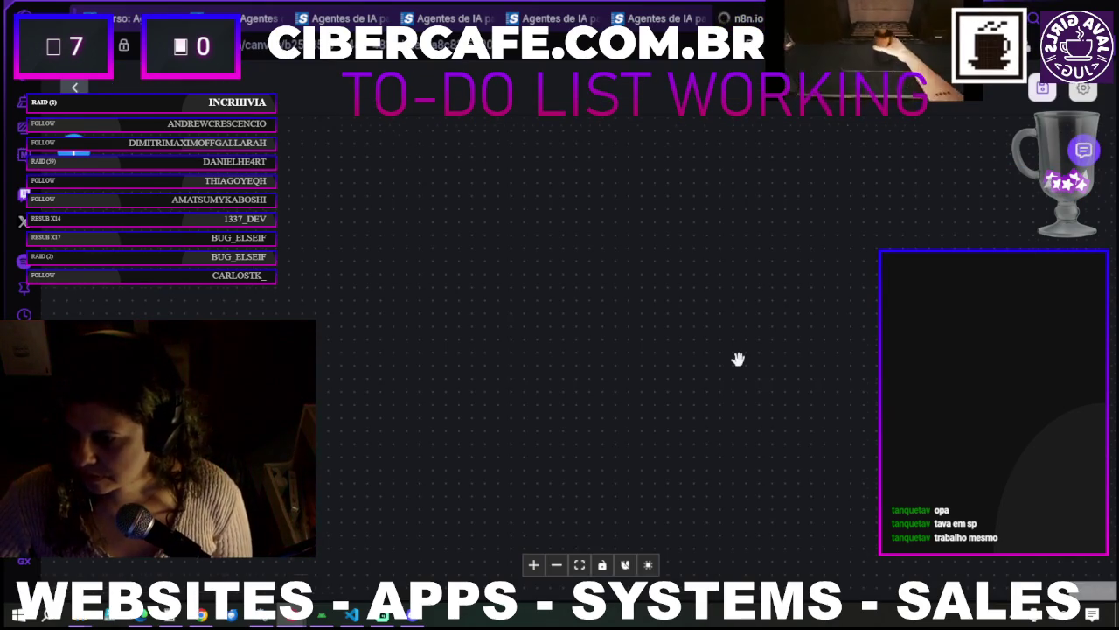
scroll(616, 481, down, 1)
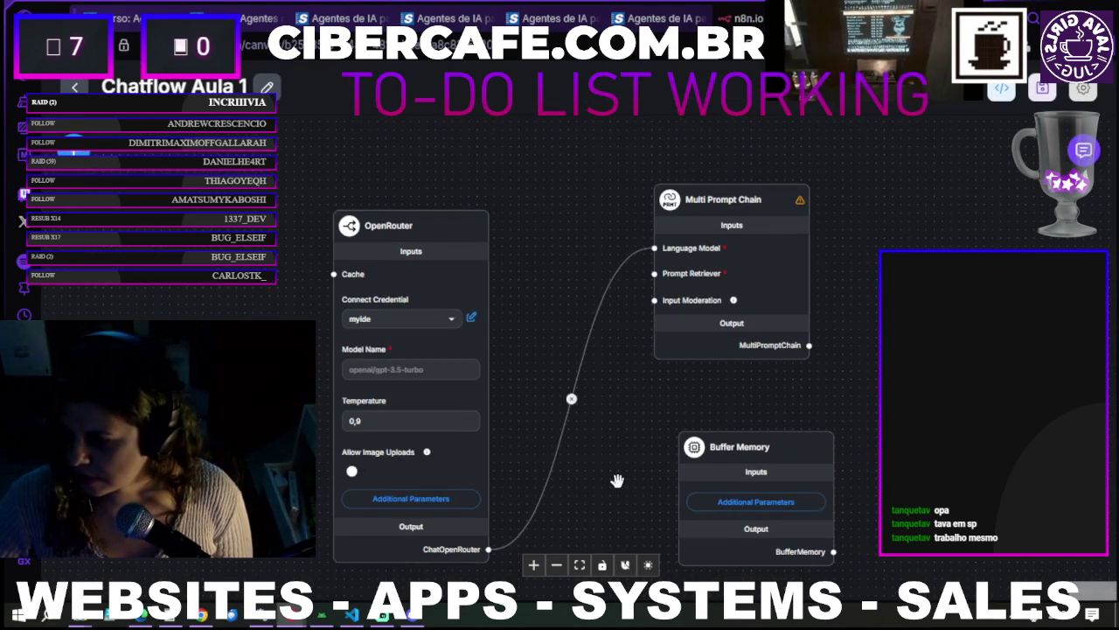
scroll(616, 481, up, 2)
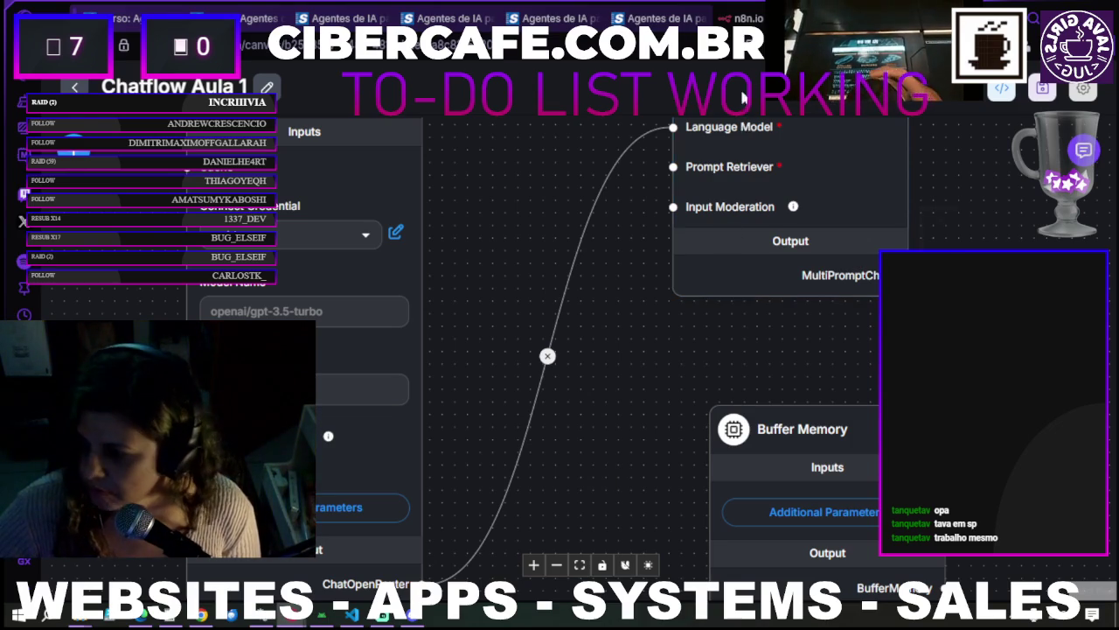
click(743, 17)
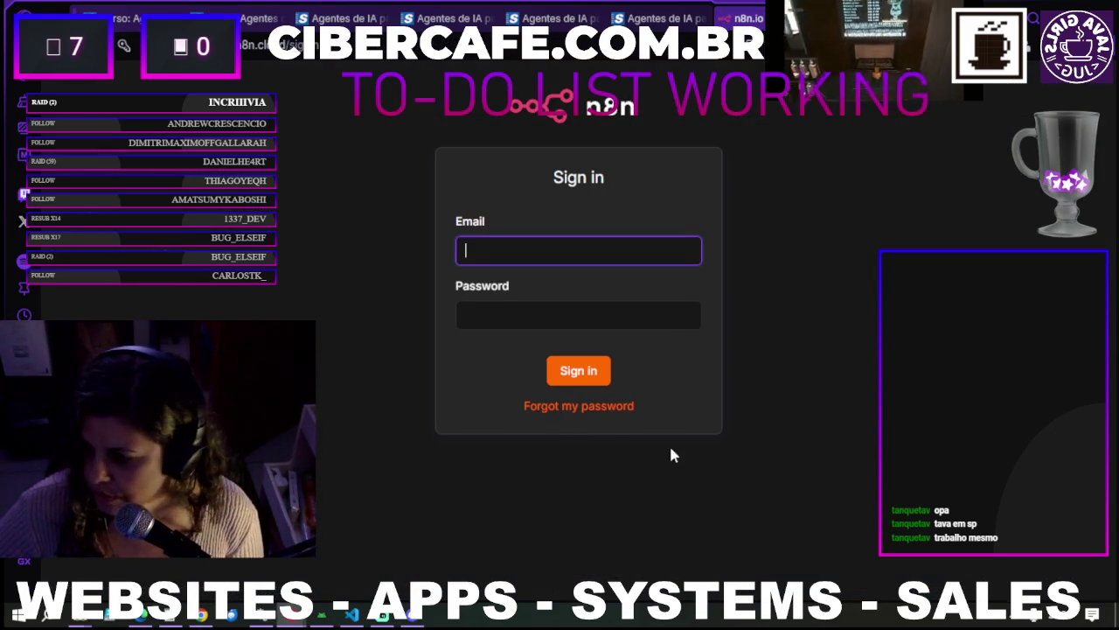
Try filling the n8n sign-in form with the browser's saved login credentials
click(610, 249)
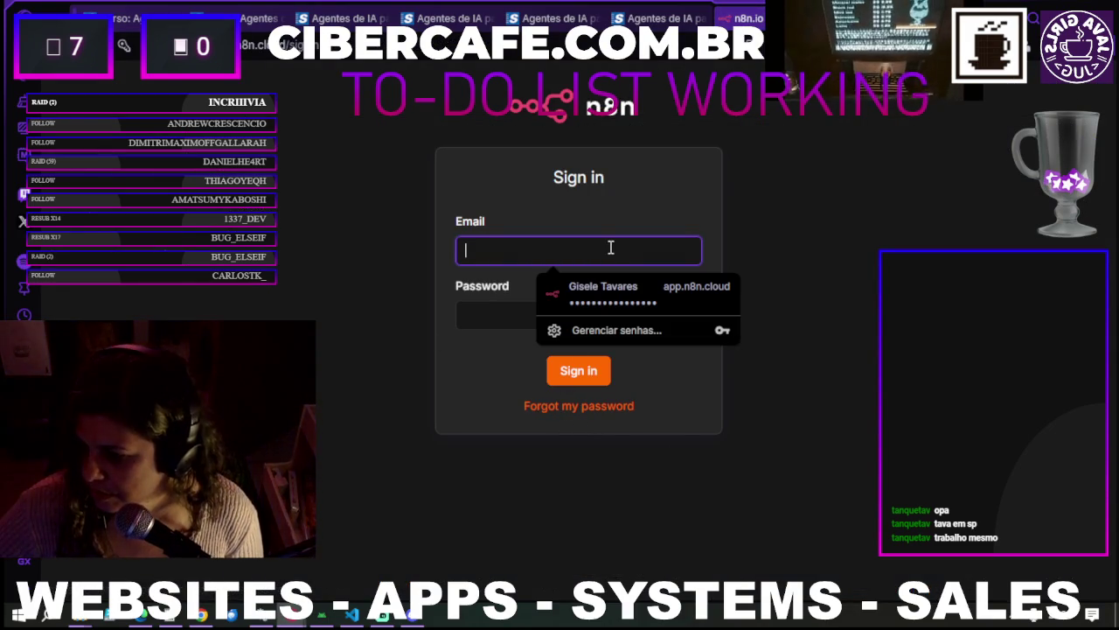
click(612, 294)
click(595, 372)
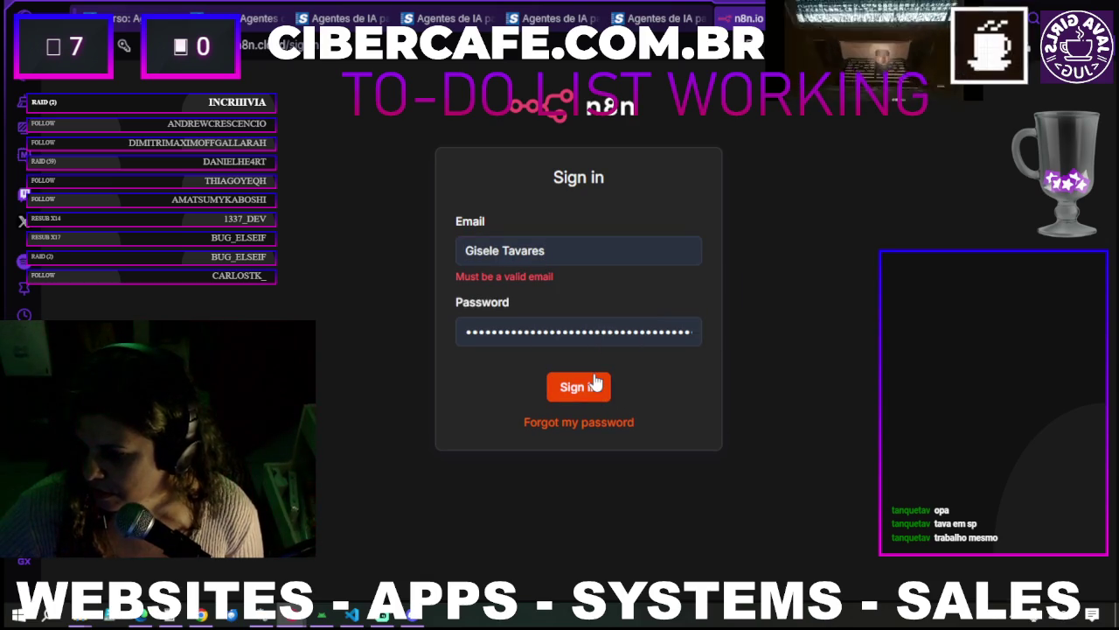
click(587, 248)
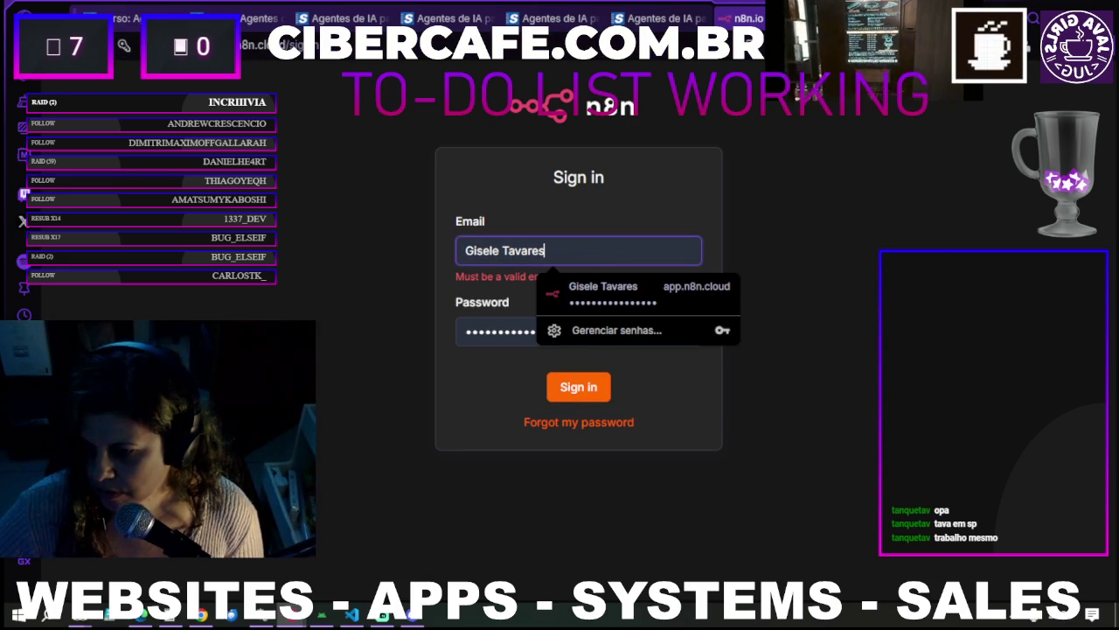
Look through n8n's instance lookup, admin panel sign-in, magic link and free trial pages
key(alt+Left)
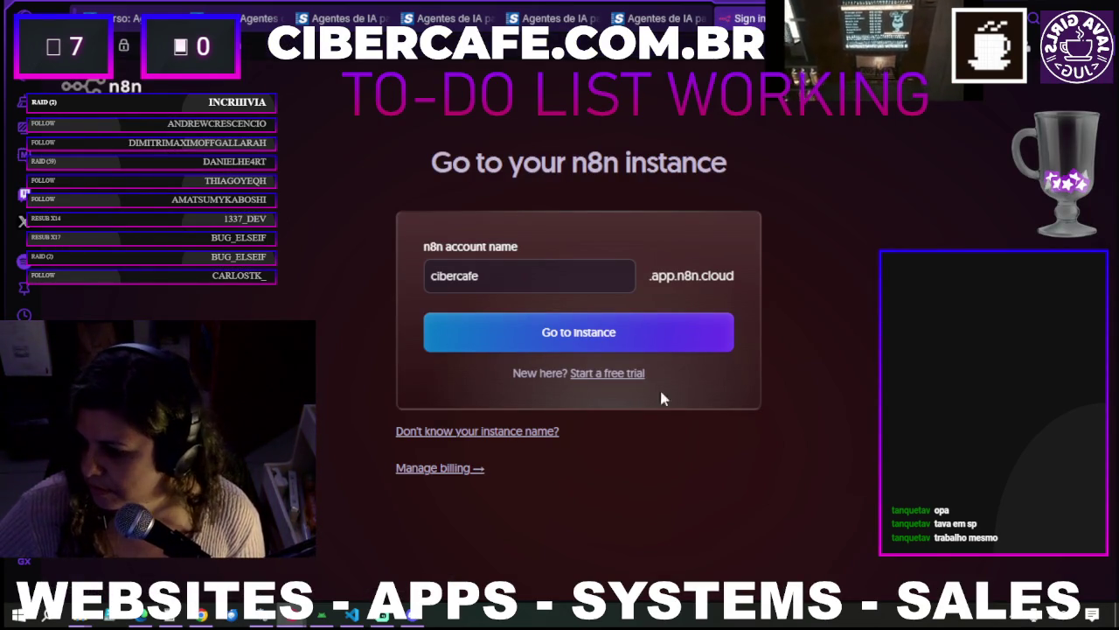
click(443, 469)
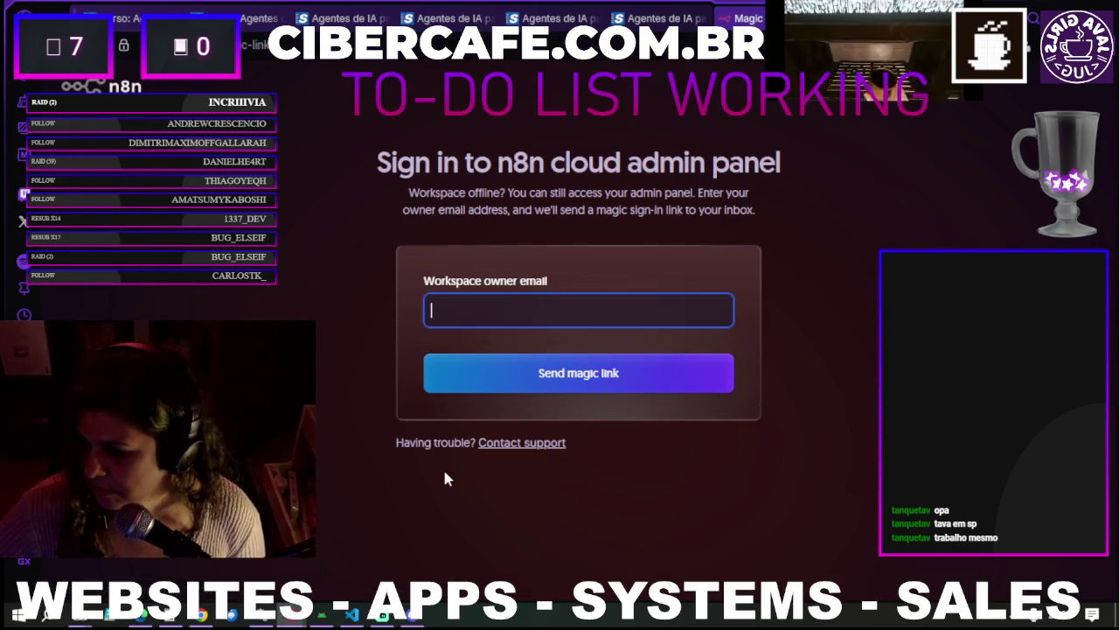
click(568, 372)
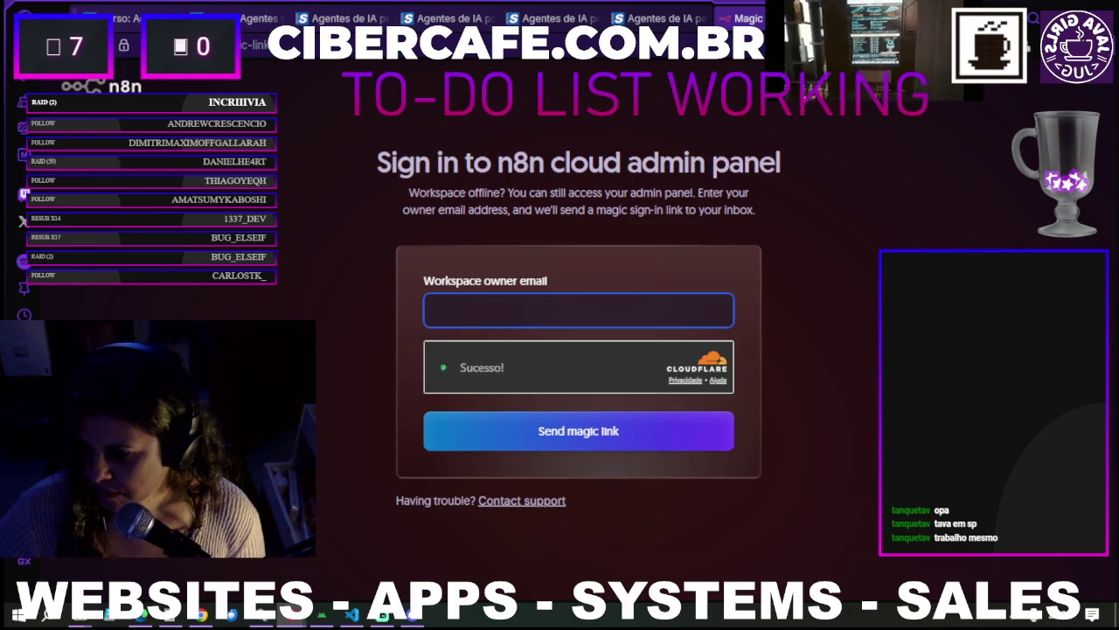
key(alt+Left)
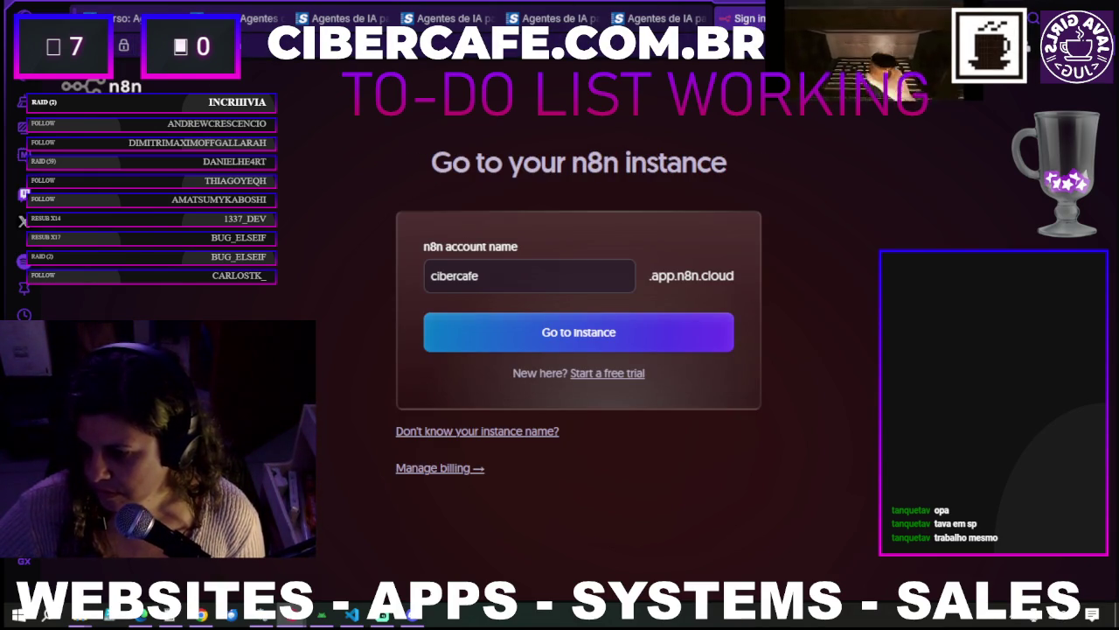
click(637, 372)
click(572, 275)
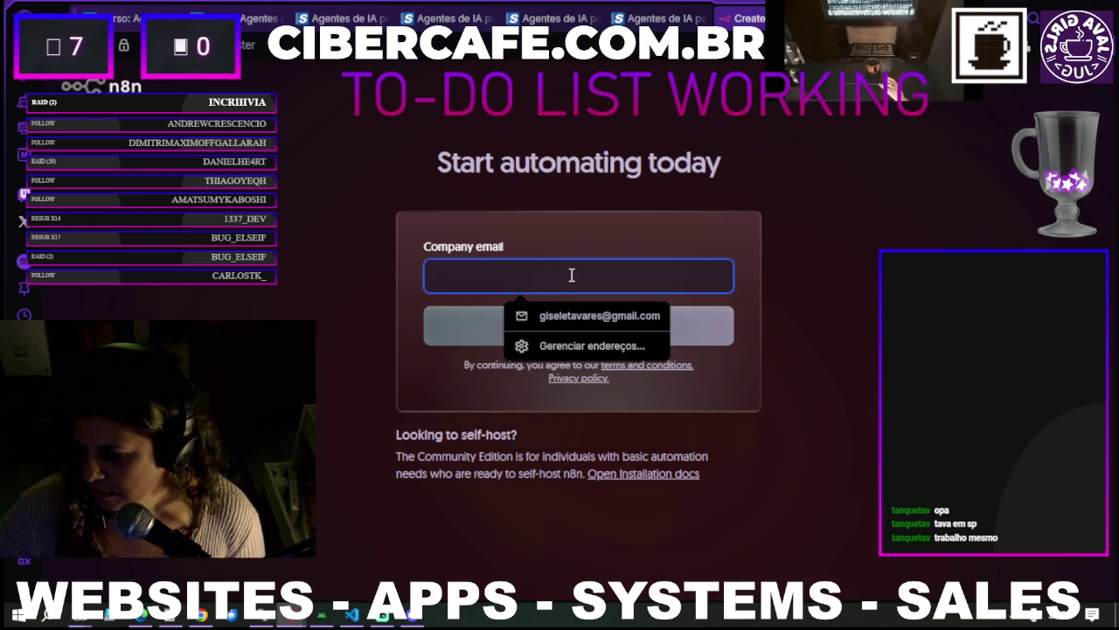
click(464, 214)
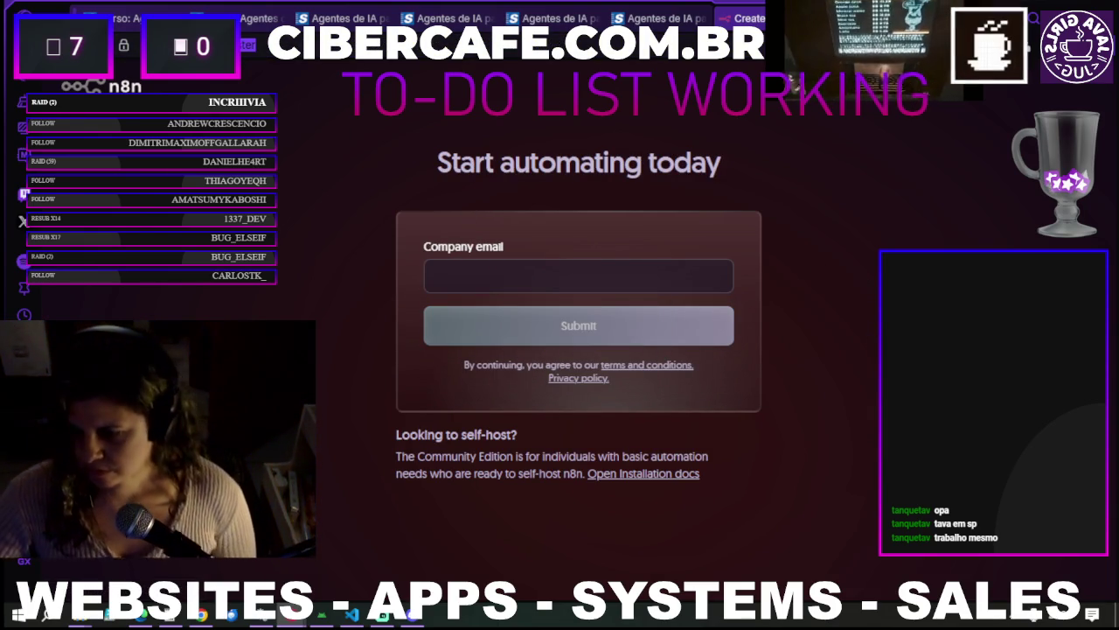
Search the web for the n8n login and open the cibercafe n8n instance
key(ctrl+l)
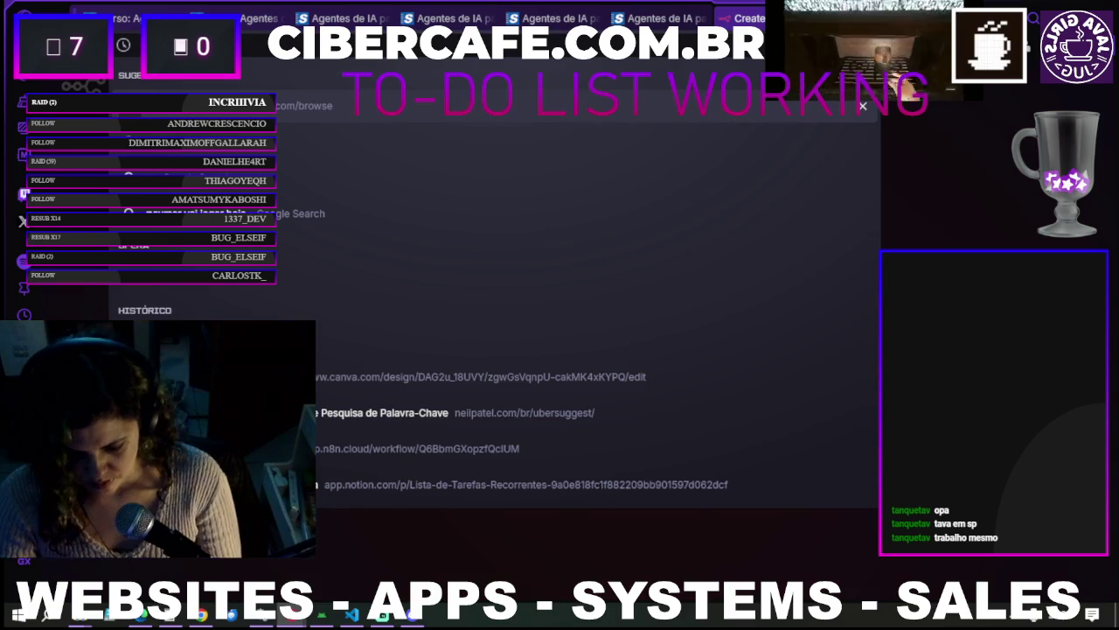
text(n8no)
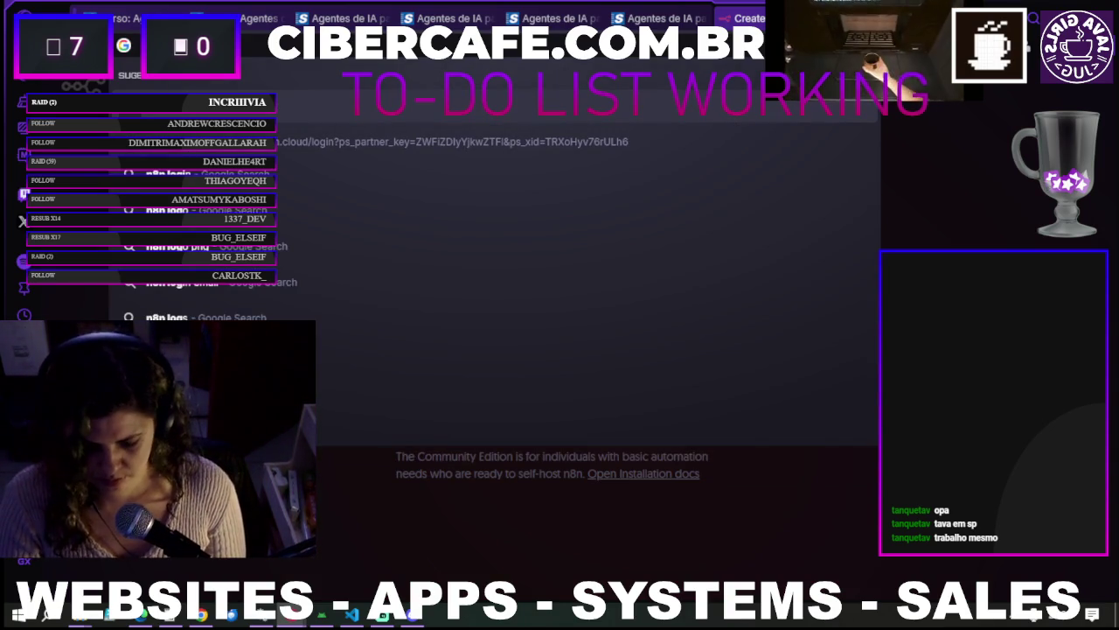
key(Return)
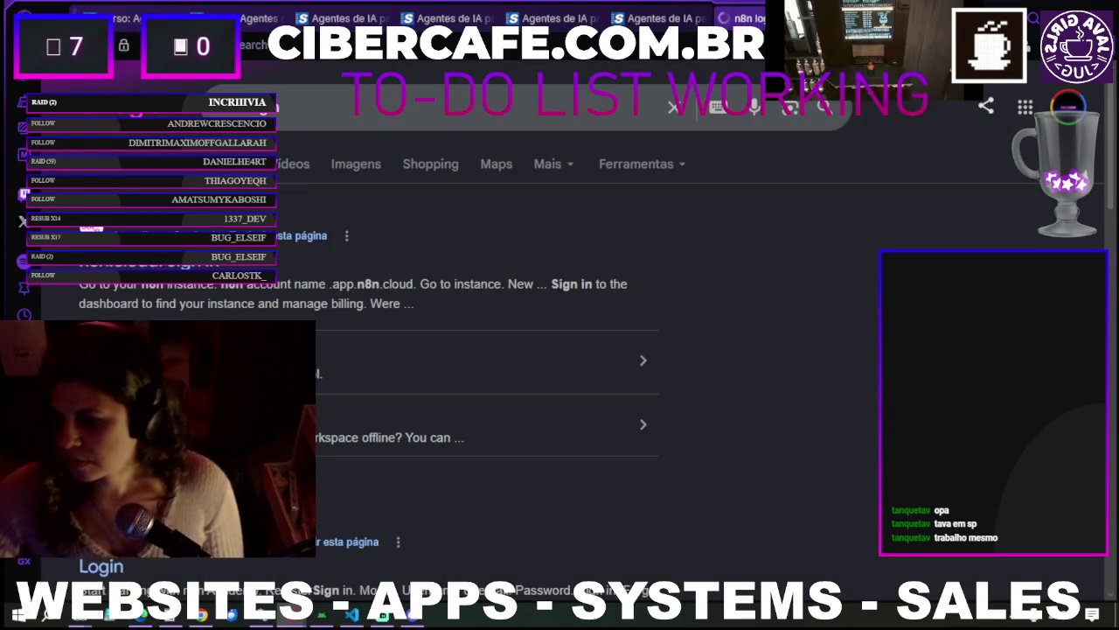
scroll(367, 350, down, 1)
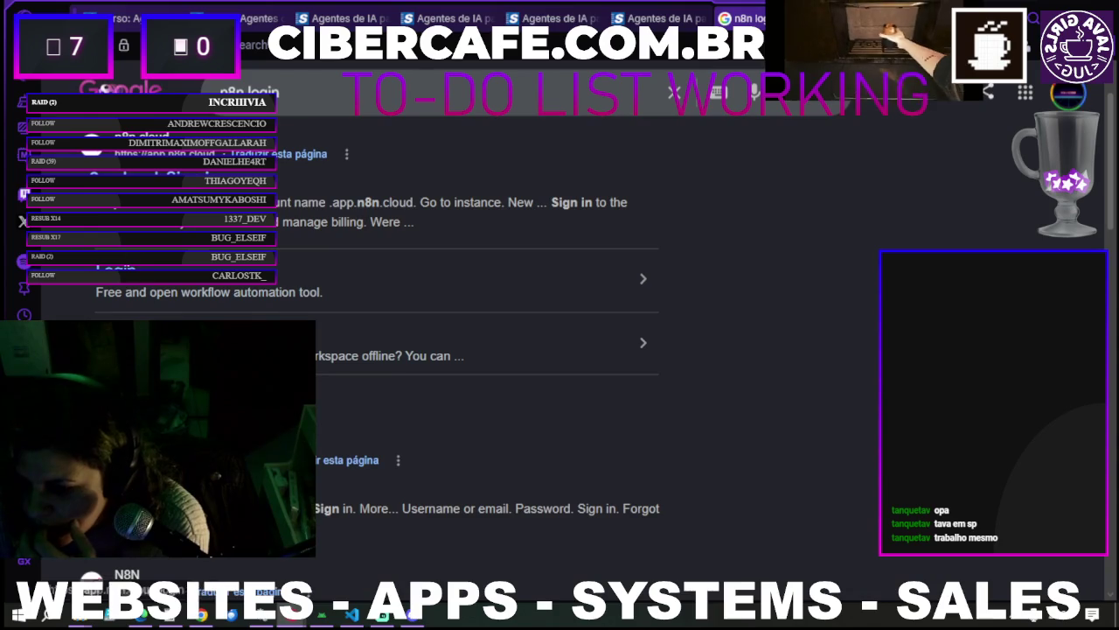
click(101, 284)
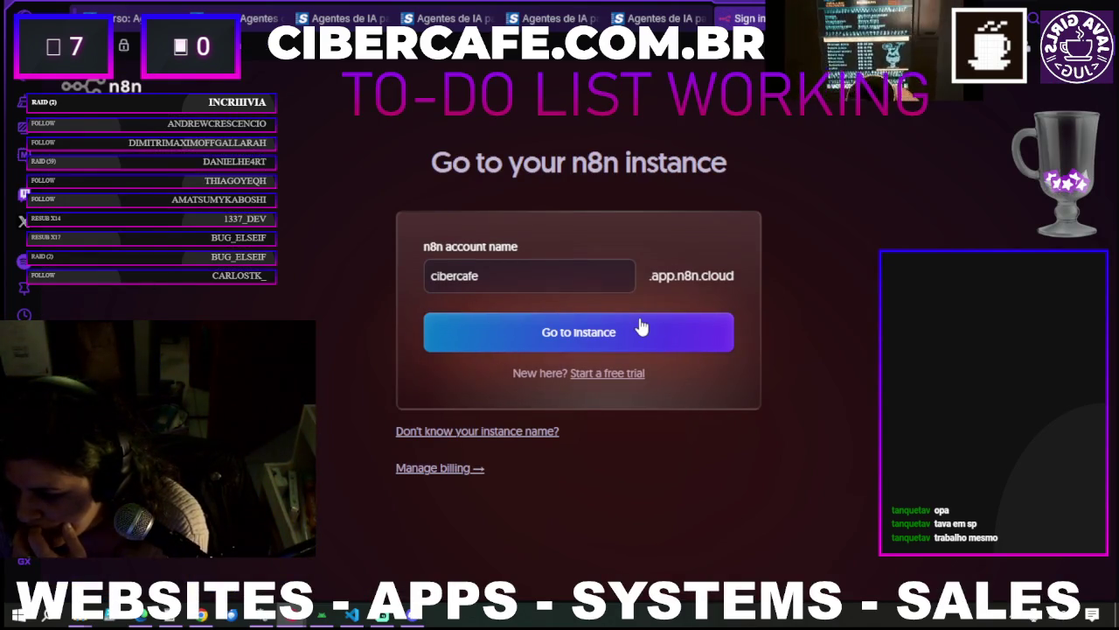
click(656, 340)
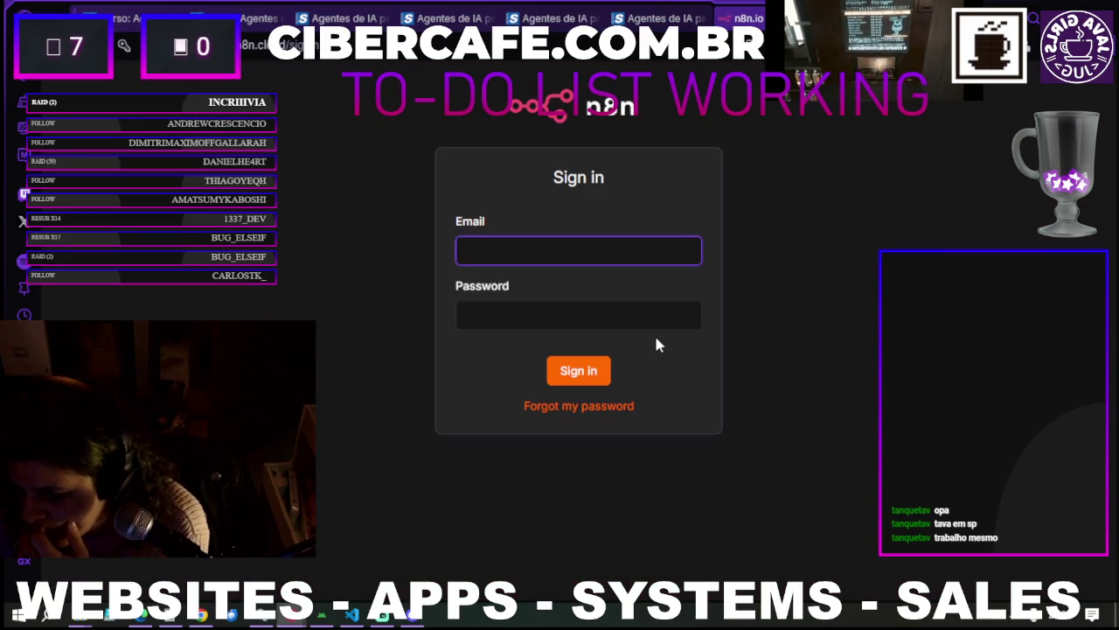
Autofill the saved login and retype the Email field as the account's lowercase Gmail address
click(579, 247)
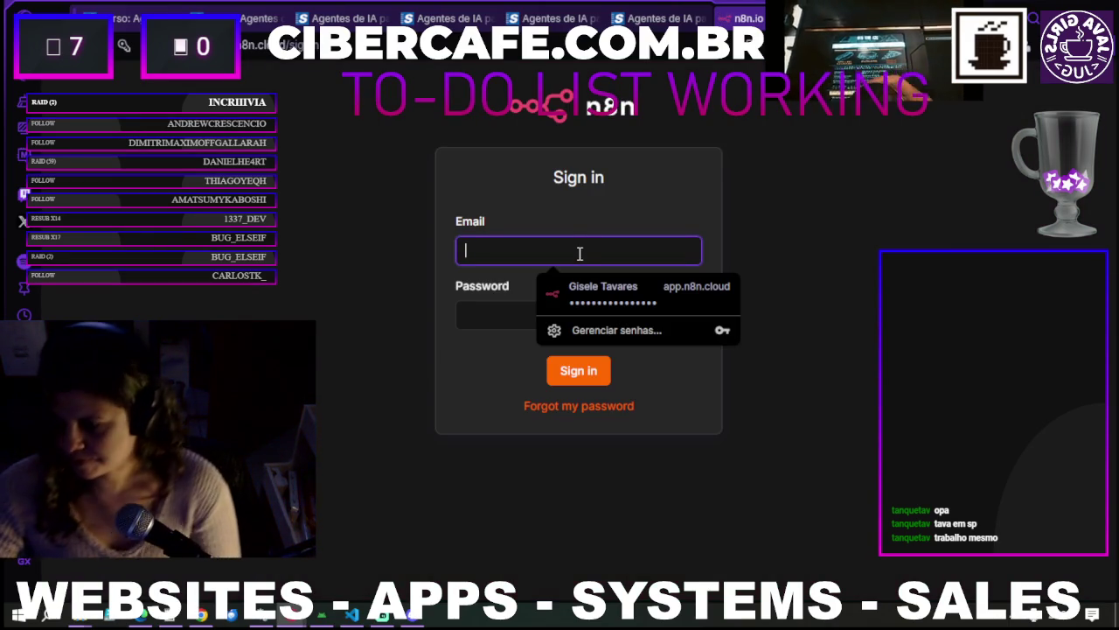
click(603, 293)
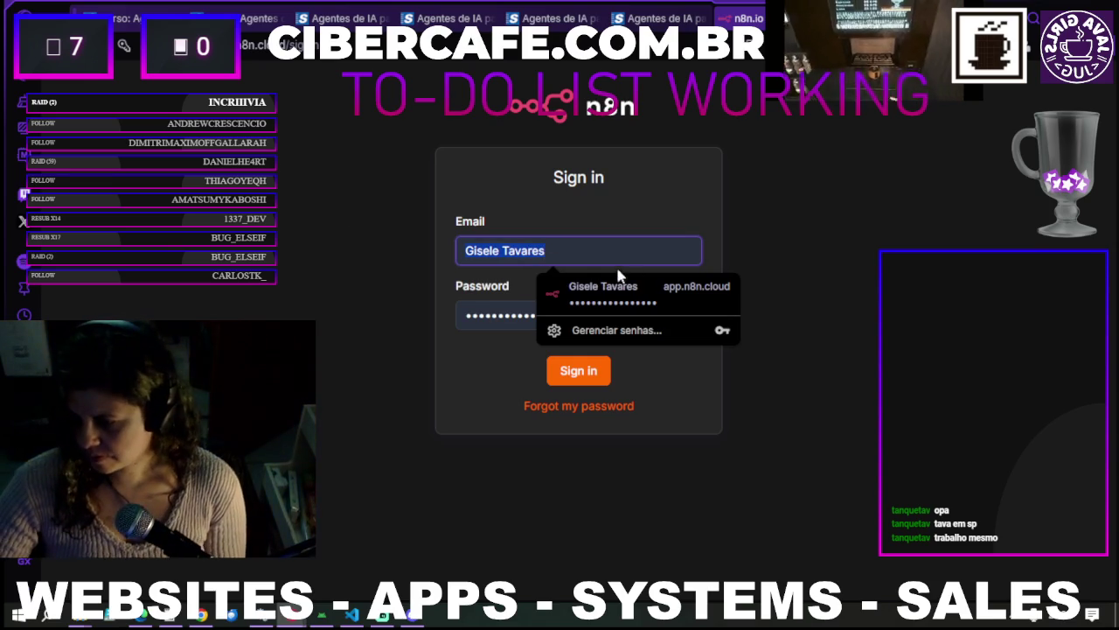
click(580, 257)
key(BackSpace)
key(BackSpace)
key(BackSpace)
key(BackSpace)
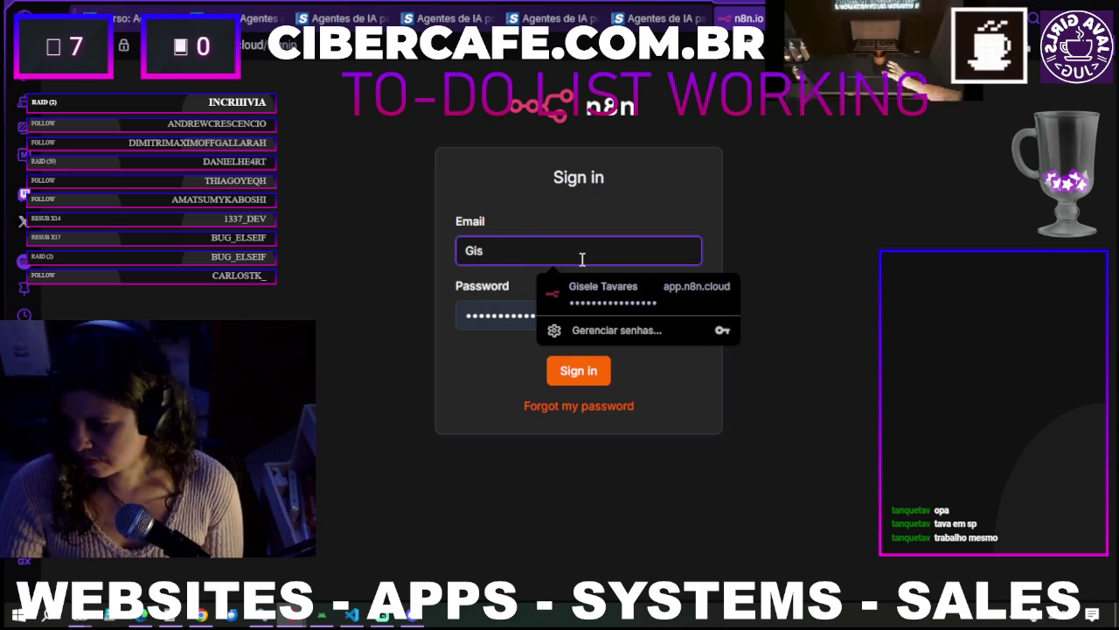
text(h)
key(BackSpace)
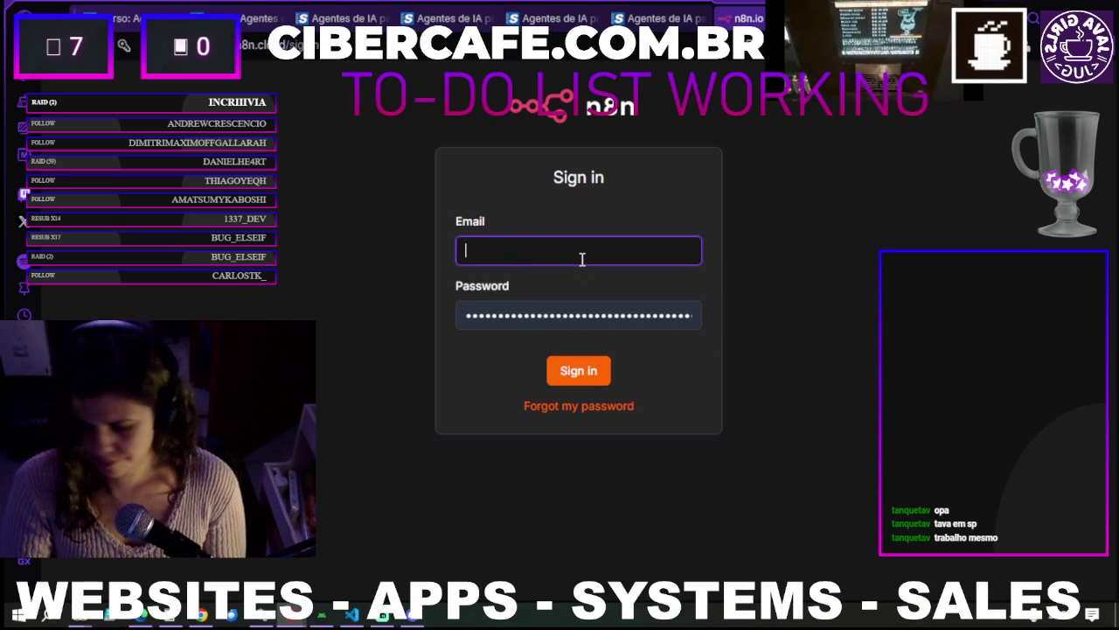
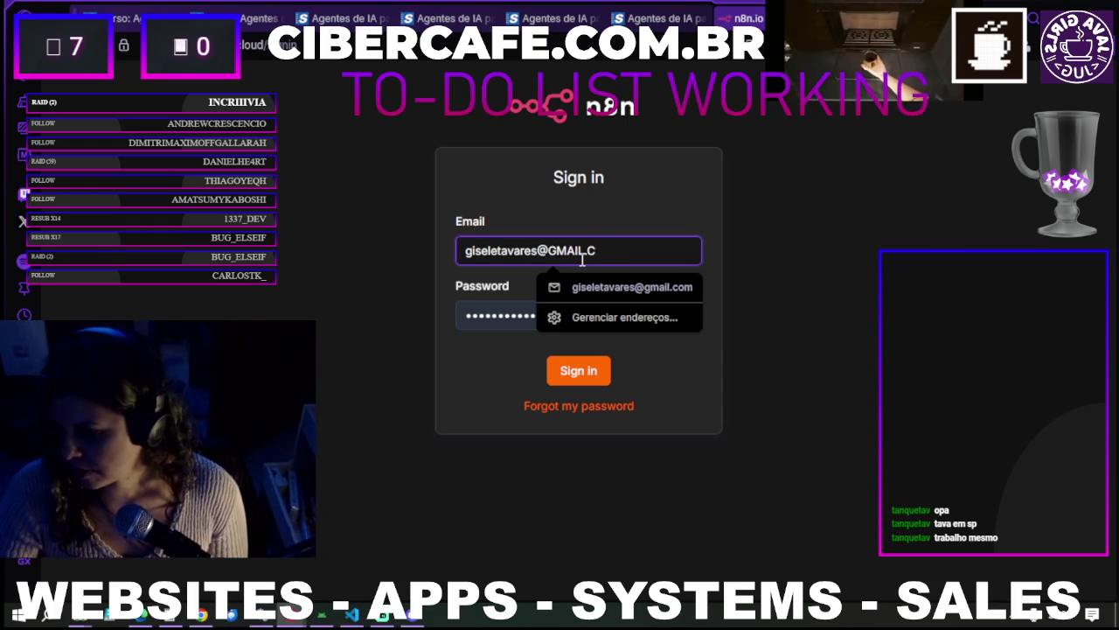
text(gmail.com)
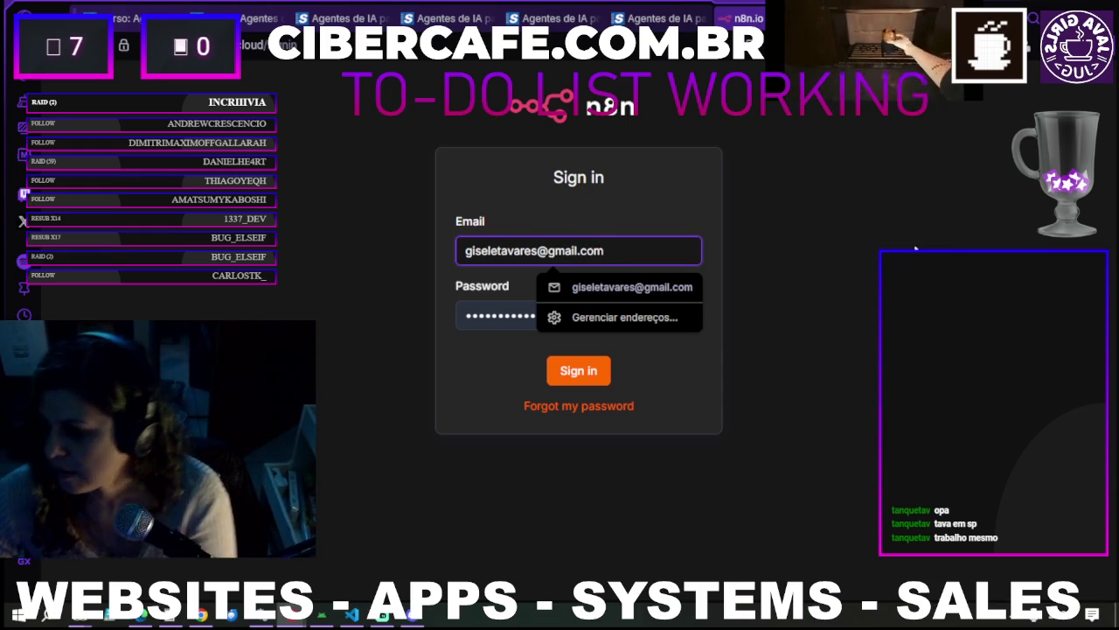
Submit the n8n sign-in form and switch back to the Flowise Chatflow Aula 1 tab
click(866, 288)
click(573, 368)
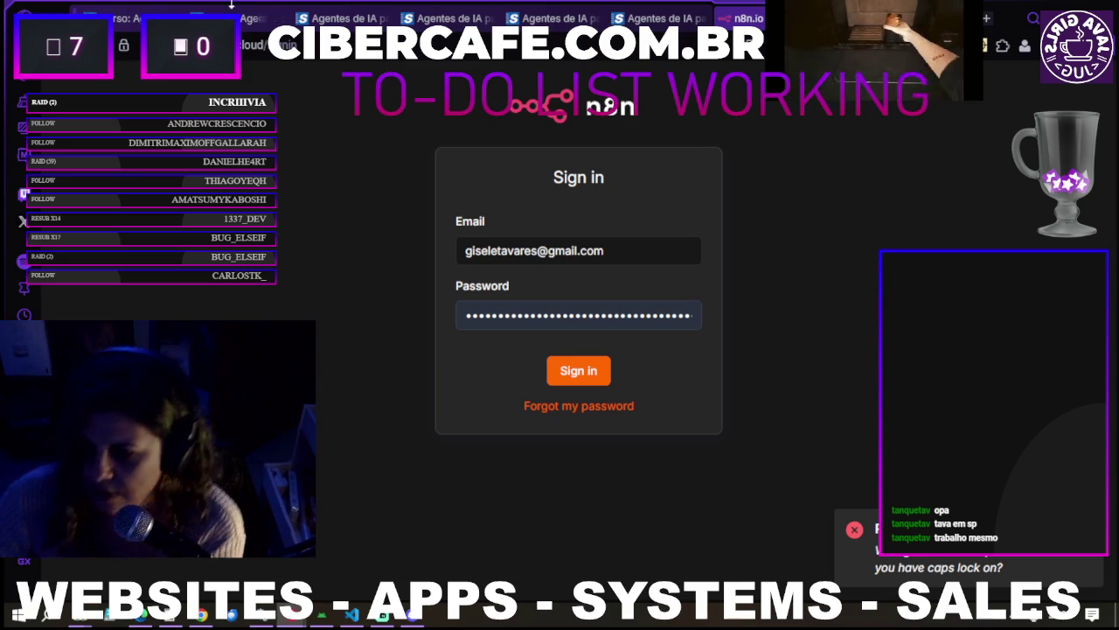
key(ctrl+shift+Tab)
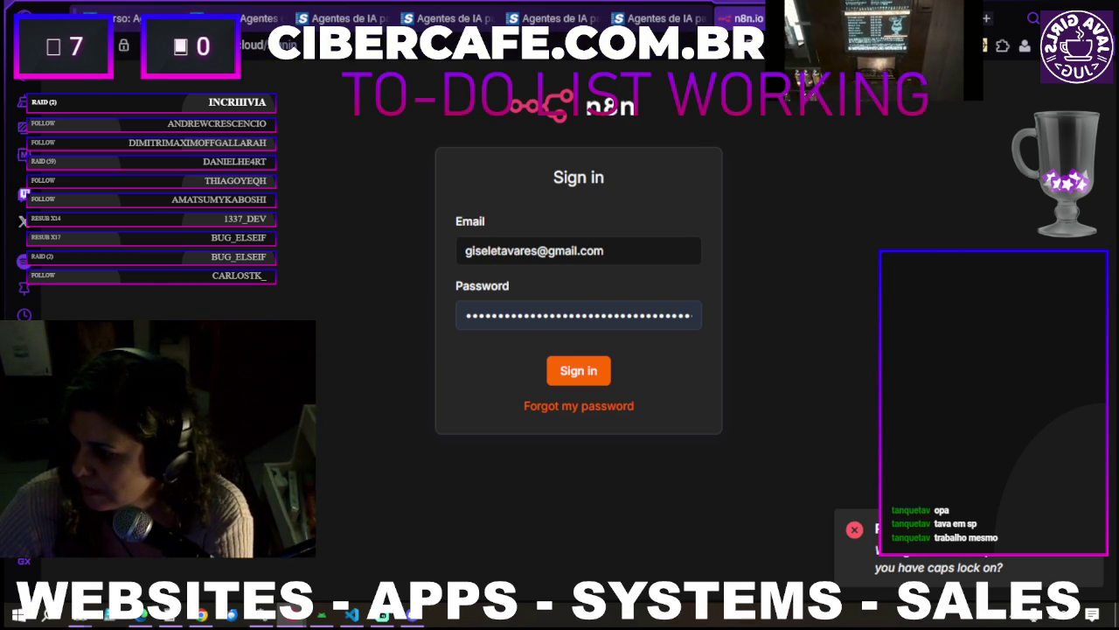
Scroll over the Chatflow Aula 1 canvas to view its nodes
scroll(657, 270, up, 2)
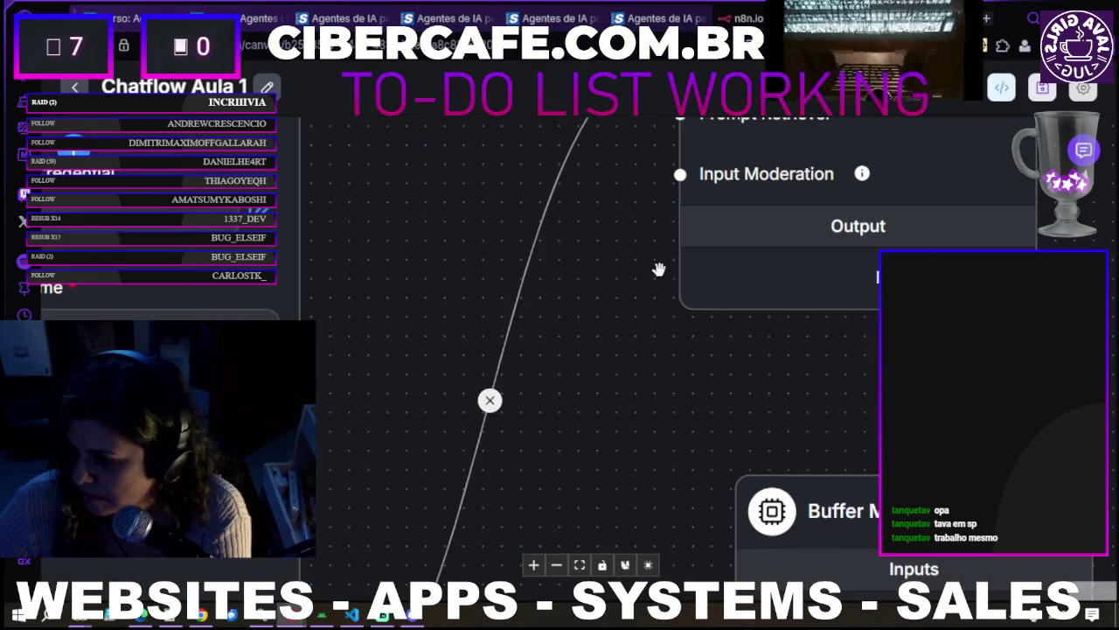
scroll(658, 270, down, 5)
scroll(657, 269, up, 1)
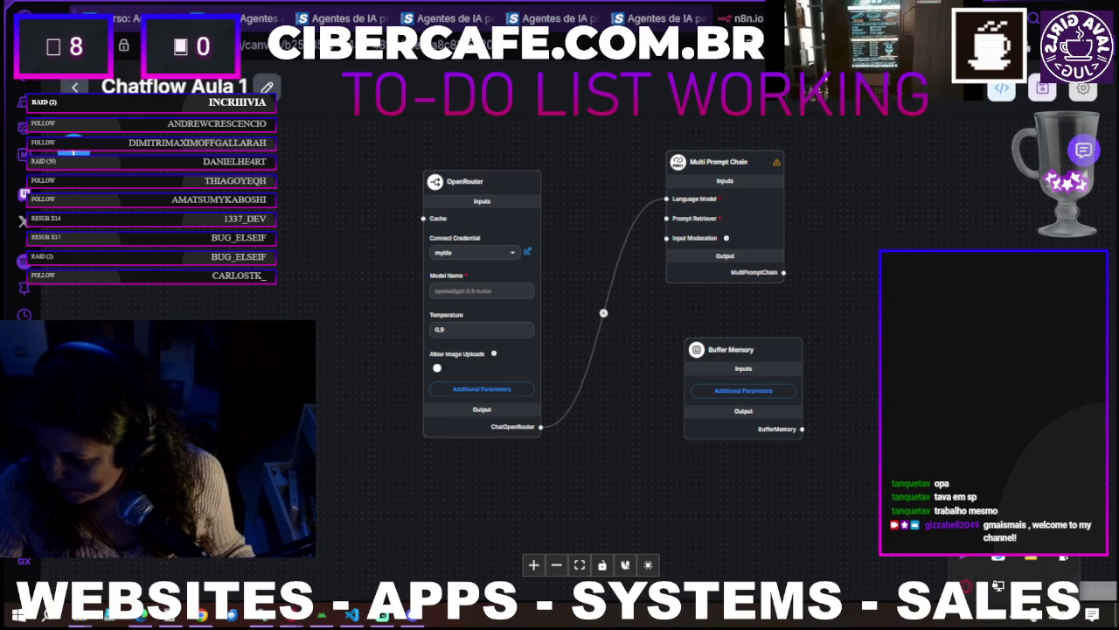
Lower the system speaker volume from 82 to 61 and below, then go to the n8n tab
key(XF86AudioRaiseVolume)
key(XF86AudioRaiseVolume)
key(XF86AudioRaiseVolume)
drag(1034, 602, 993, 601)
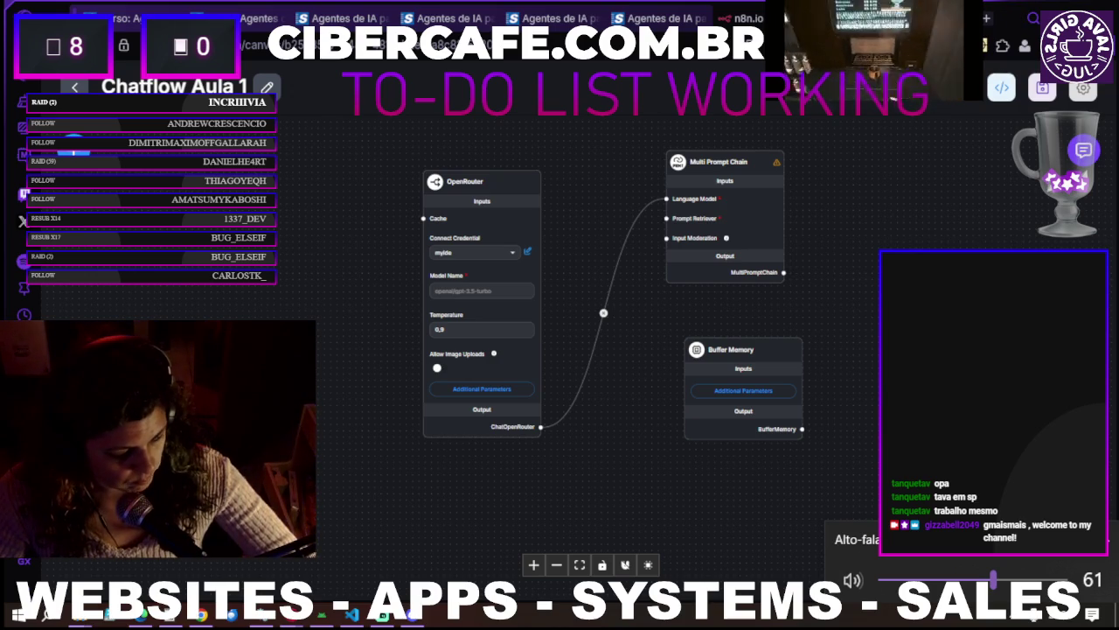
drag(993, 580, 927, 580)
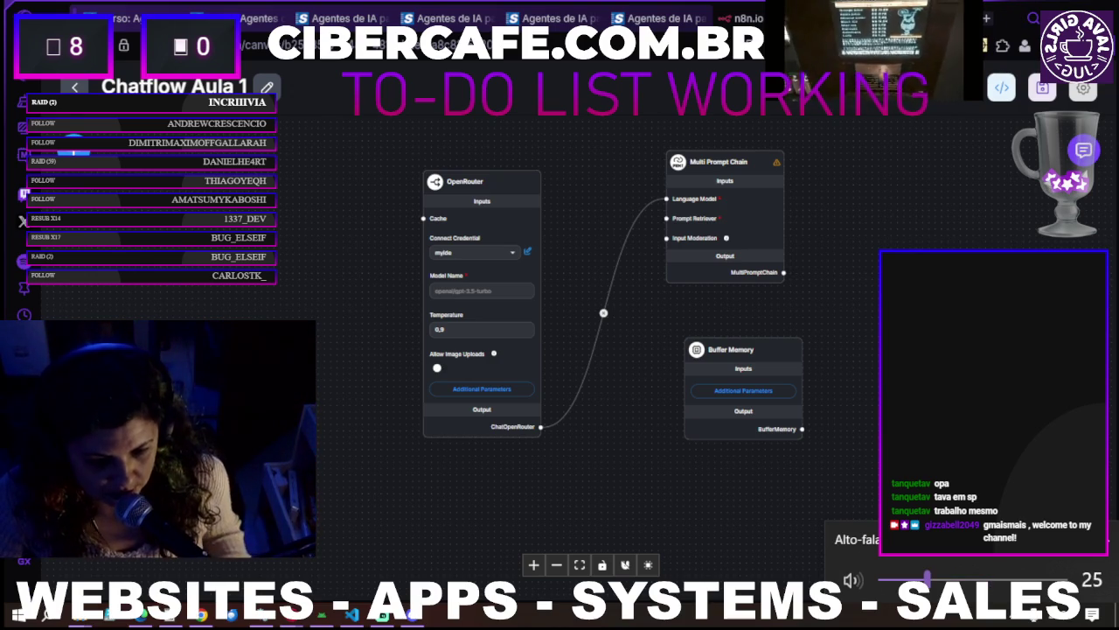
click(871, 614)
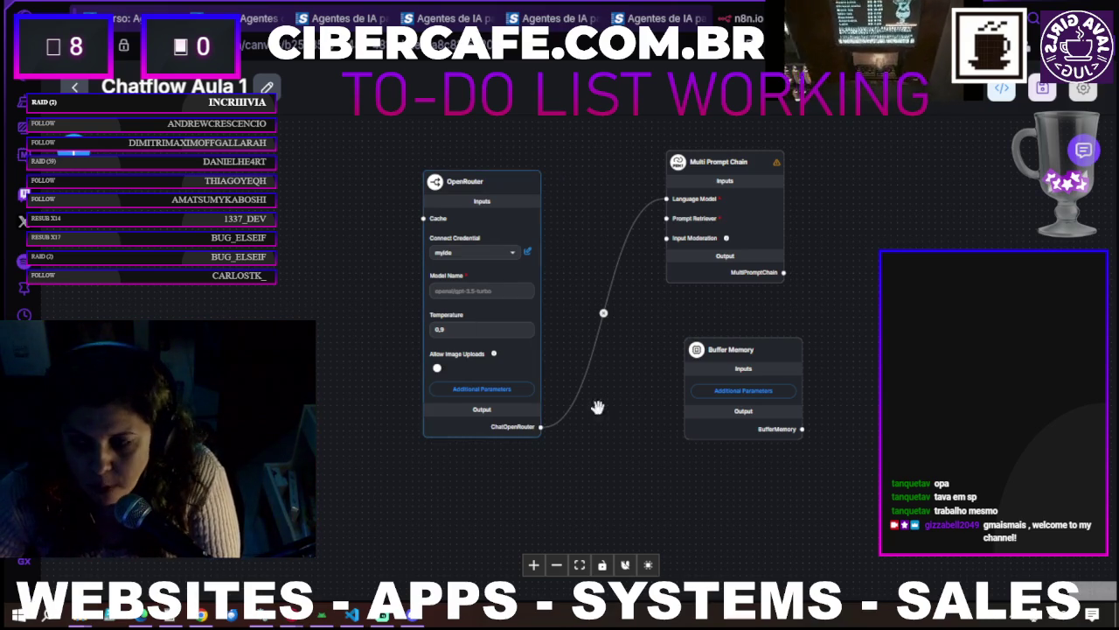
click(750, 18)
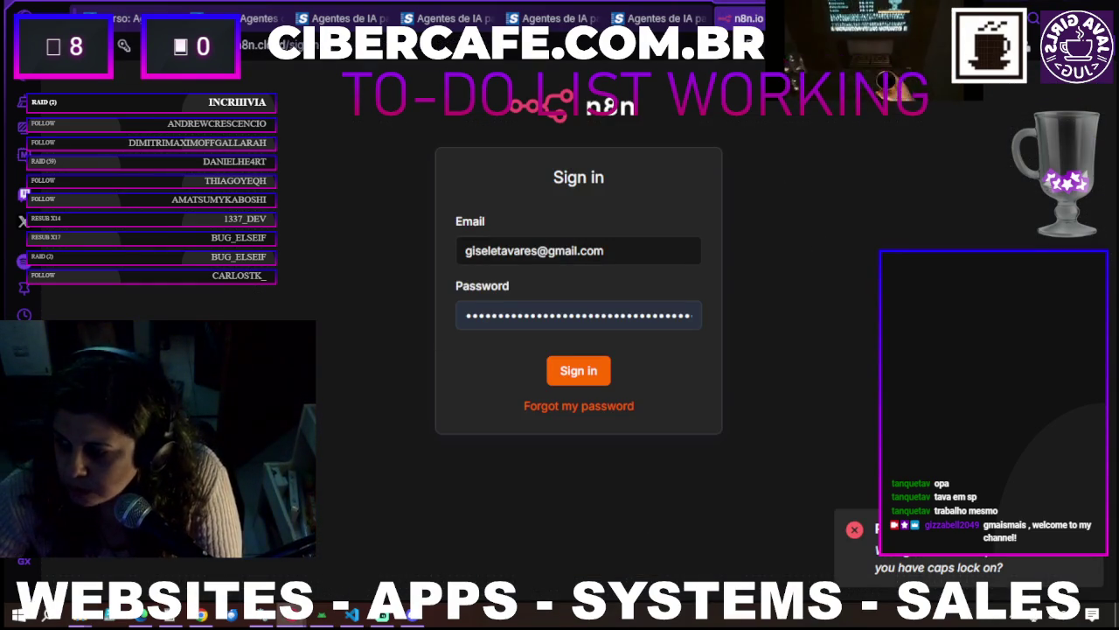
Show the desktop, then maximize the signed-in n8n browser window
key(super+d)
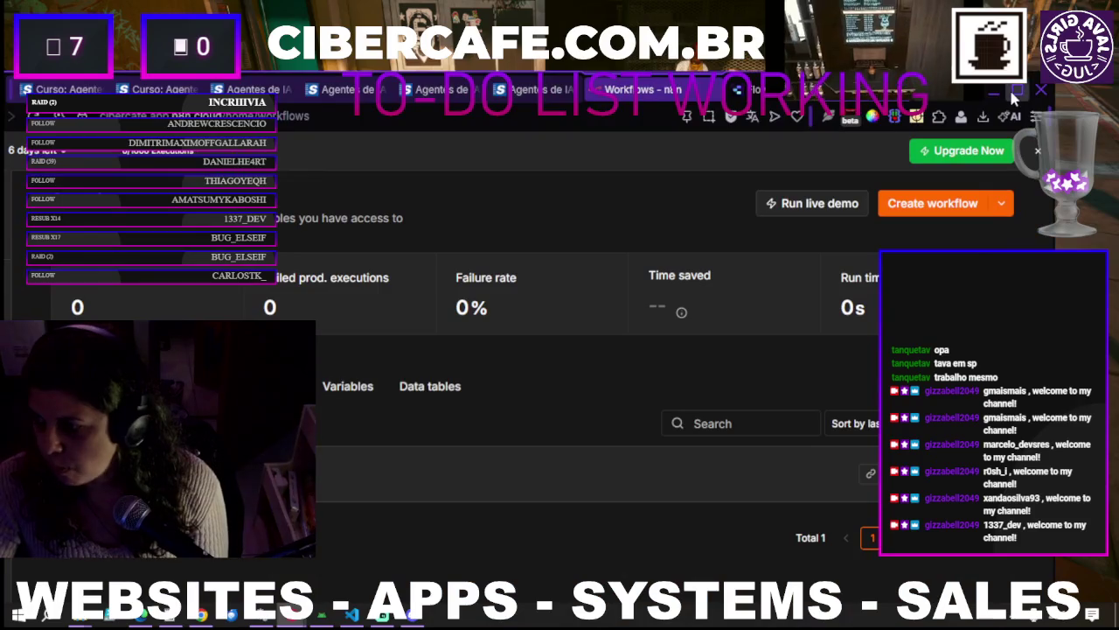
click(1012, 96)
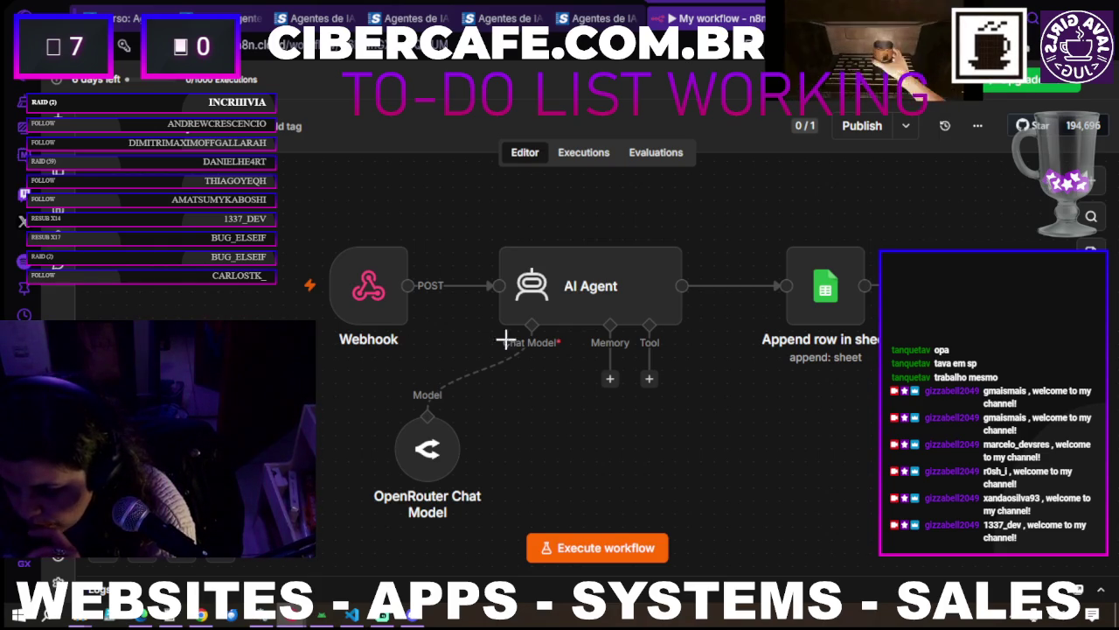
Bring up the context menu of the AI Agent node in My workflow
right_click(575, 302)
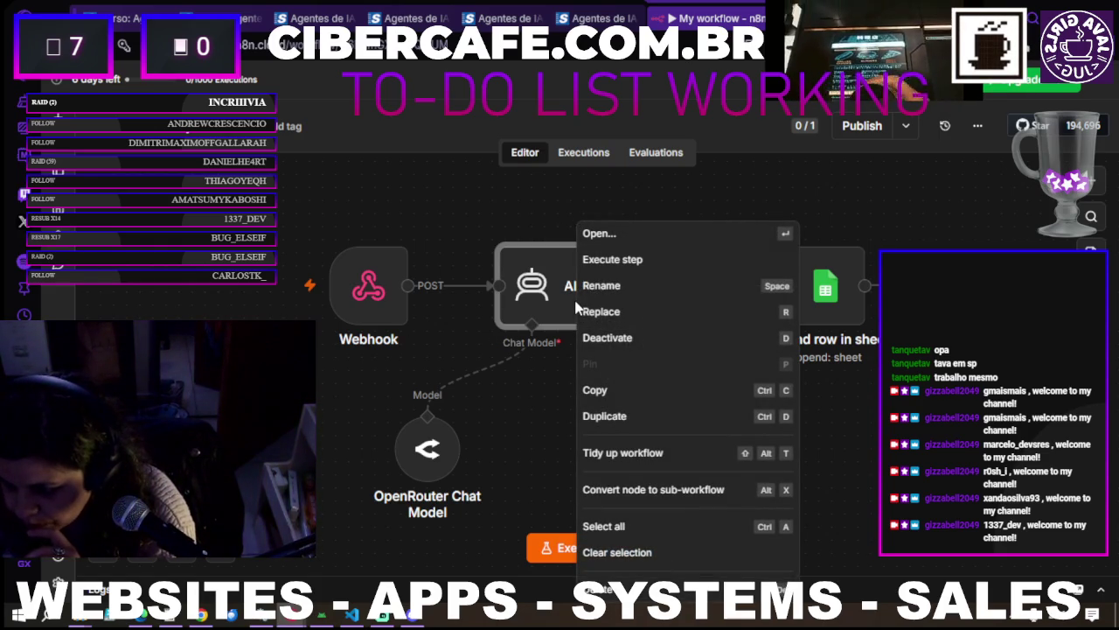
Open the Executions list showing the Jun 22, 21:57:30 run, succeeded in 3.486s
click(592, 154)
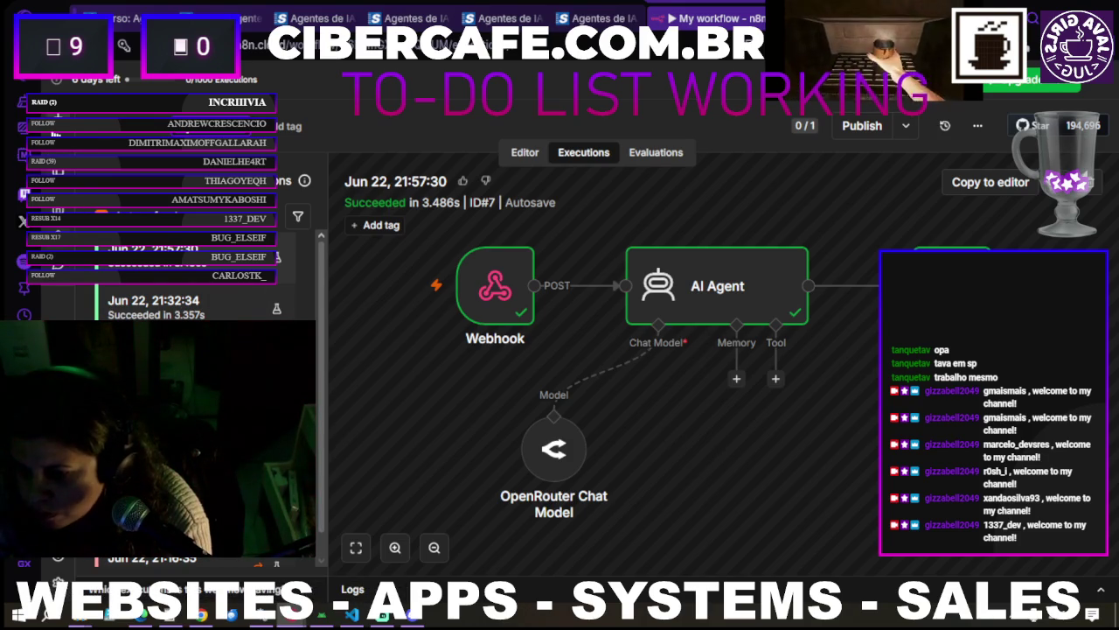
Go through the sidebar Overview and Personal project back into My workflow's editor
click(60, 173)
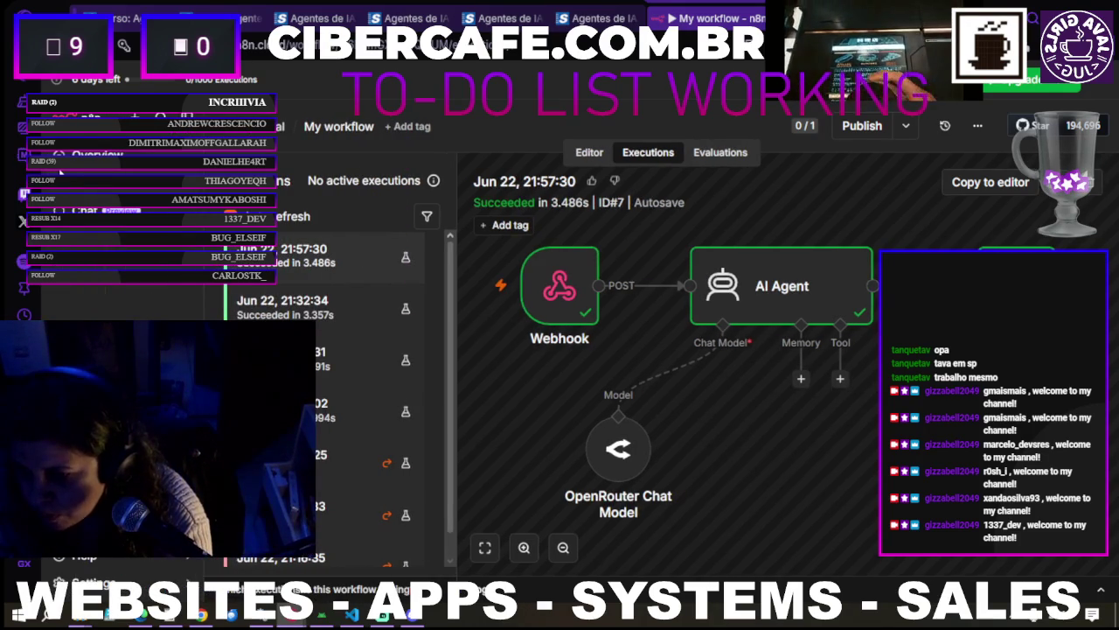
click(87, 155)
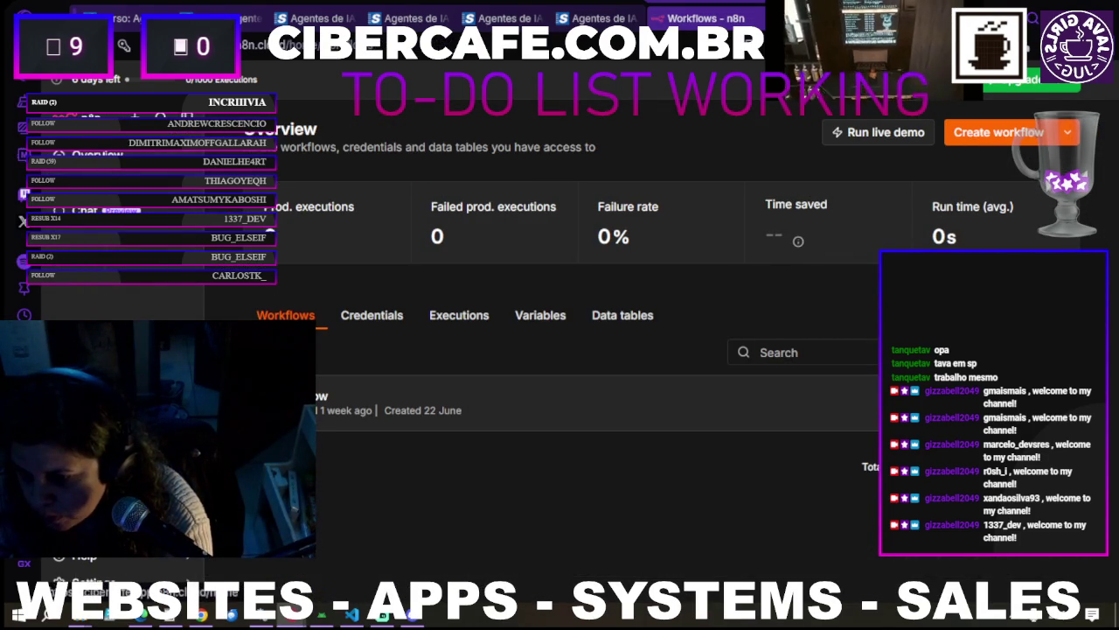
click(87, 181)
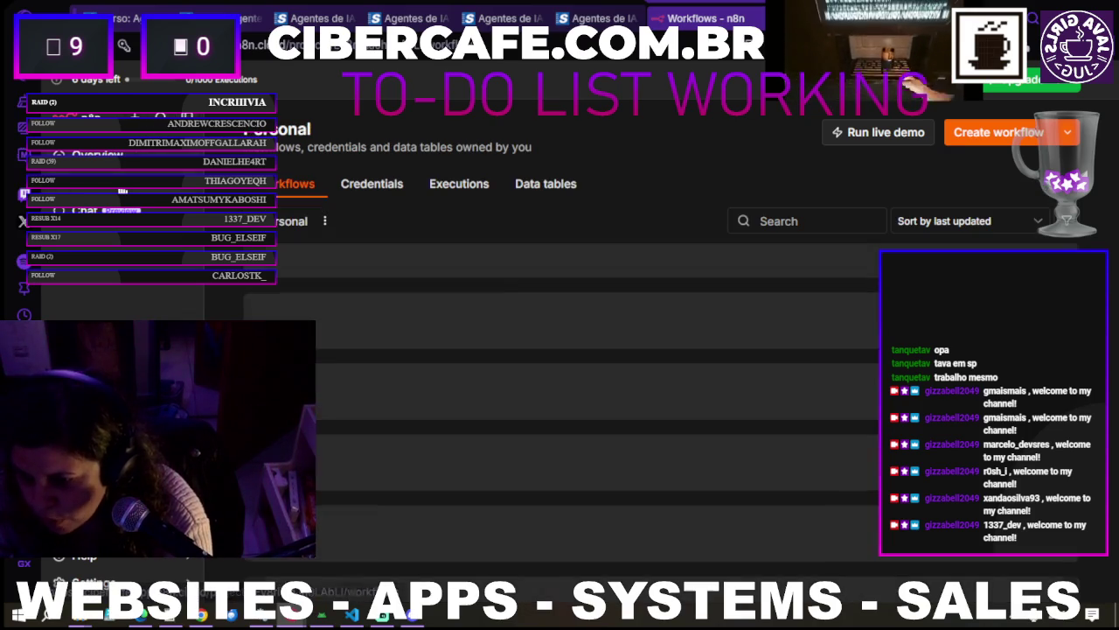
click(492, 265)
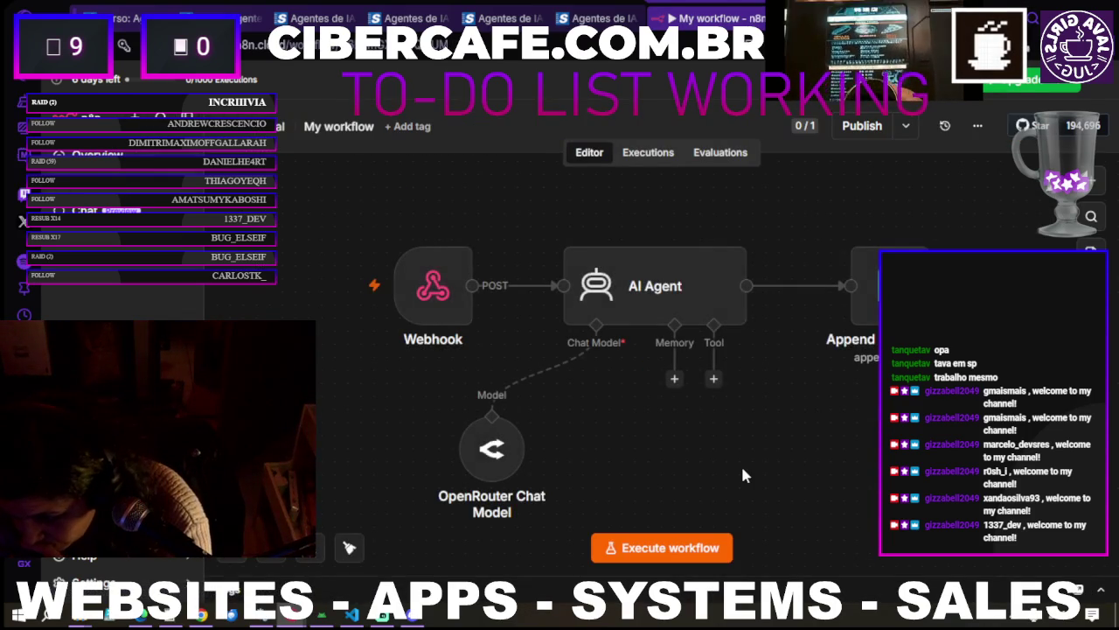
Execute the AI Agent step as a test, dismiss a stray context menu, then open the Webhook node's actions
right_click(652, 287)
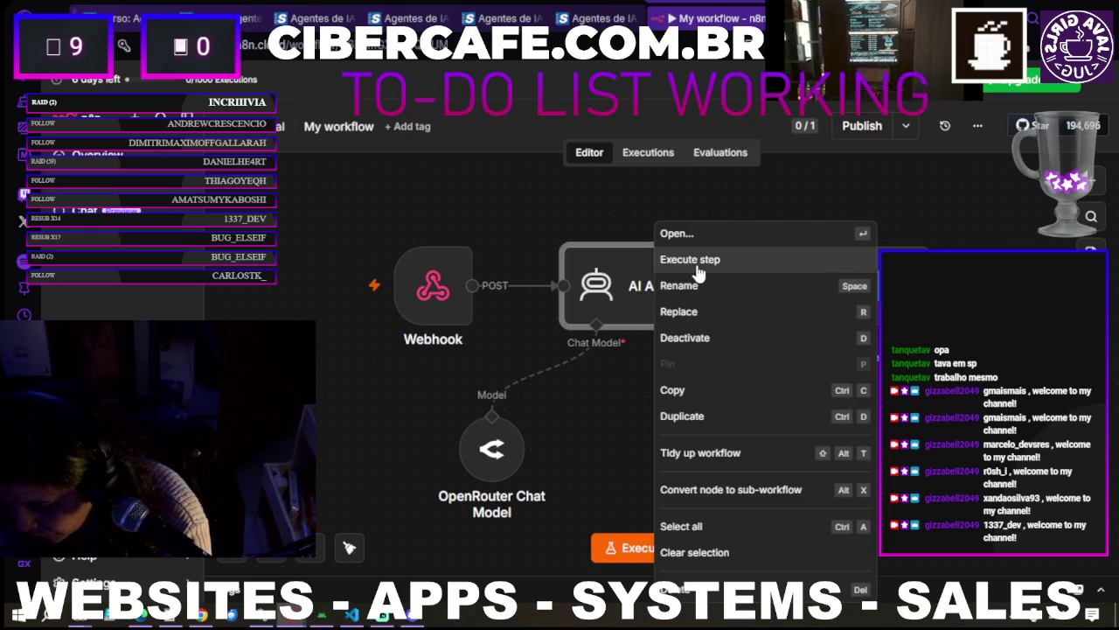
click(698, 260)
mouse_move(485, 262)
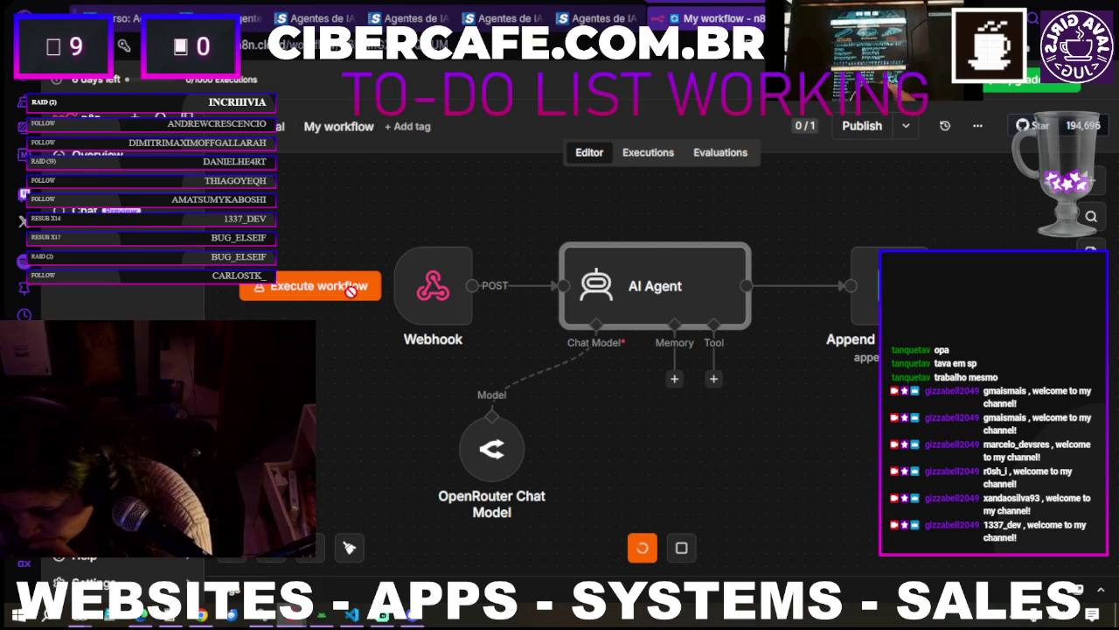
right_click(350, 291)
key(Escape)
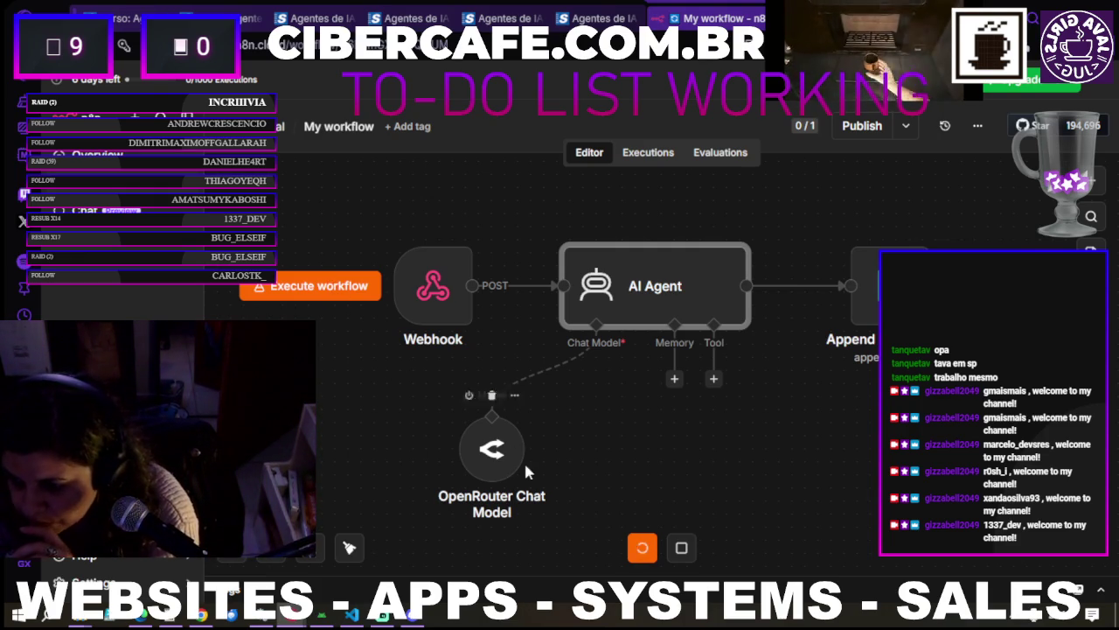
right_click(430, 303)
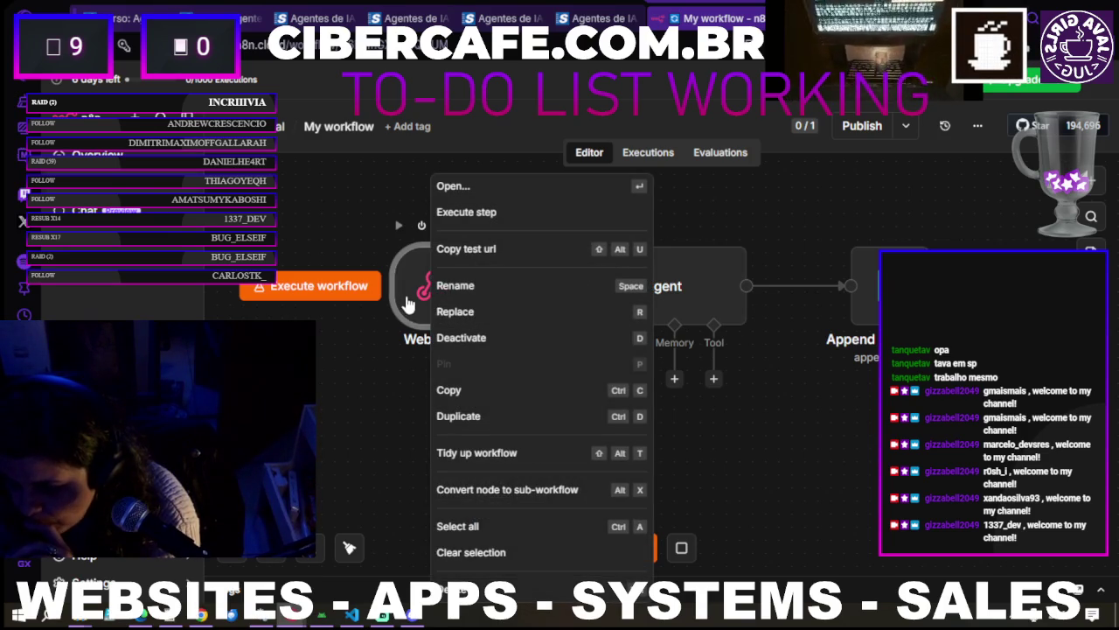
View the Webhook node's POST test URL for the ticket path, then open a new browser tab
click(426, 301)
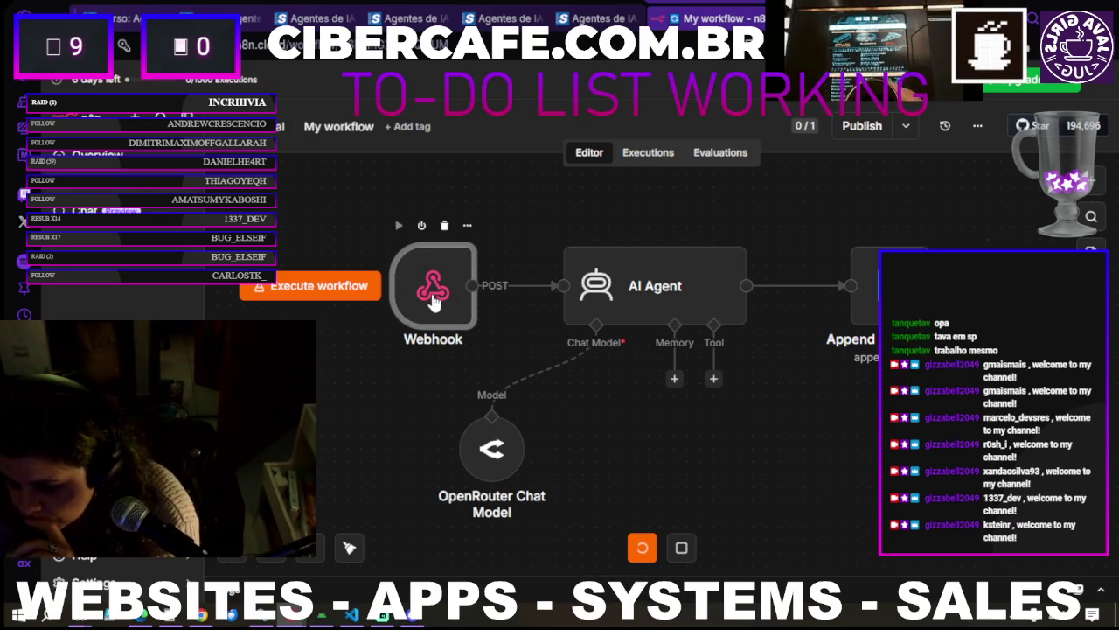
click(467, 225)
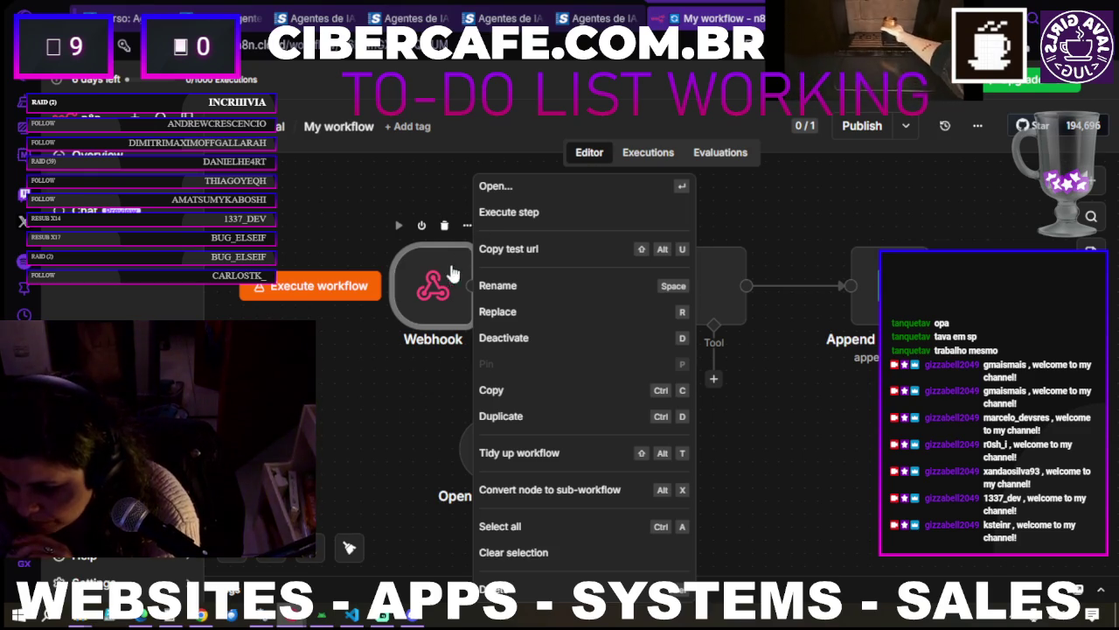
double_click(440, 295)
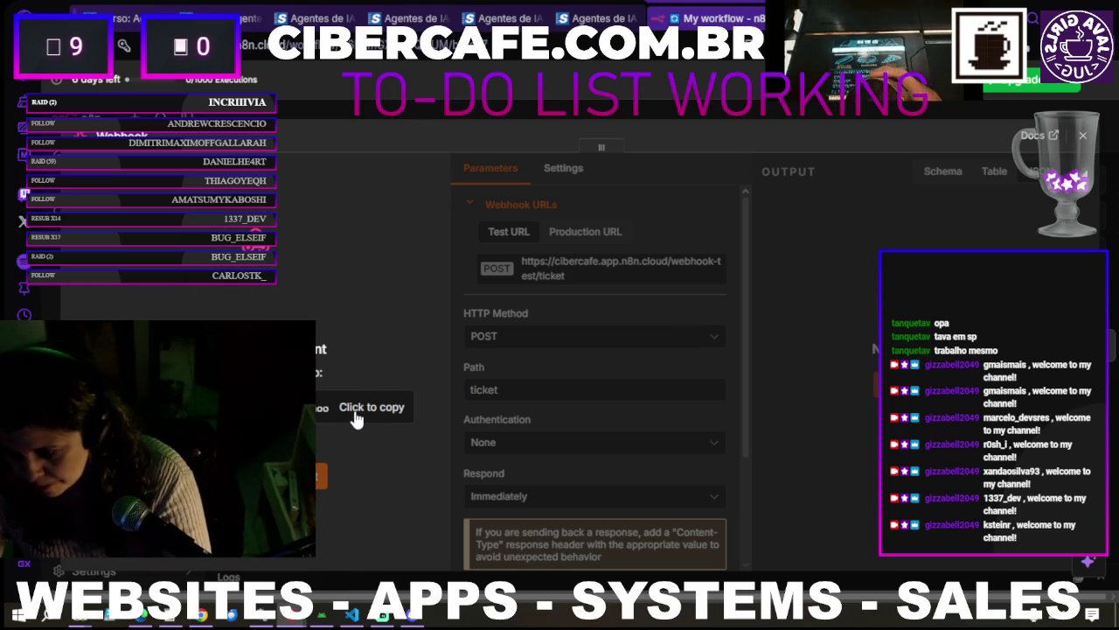
key(ctrl+t)
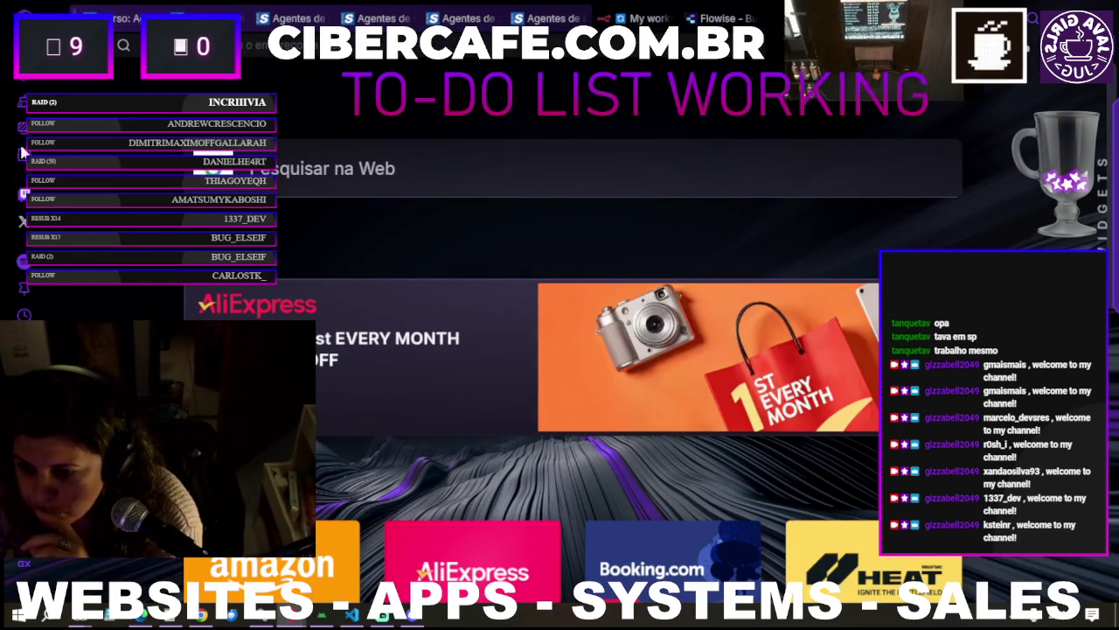
Open the saved Hoppscotch page from Opera GX's Pinboard 1
click(23, 289)
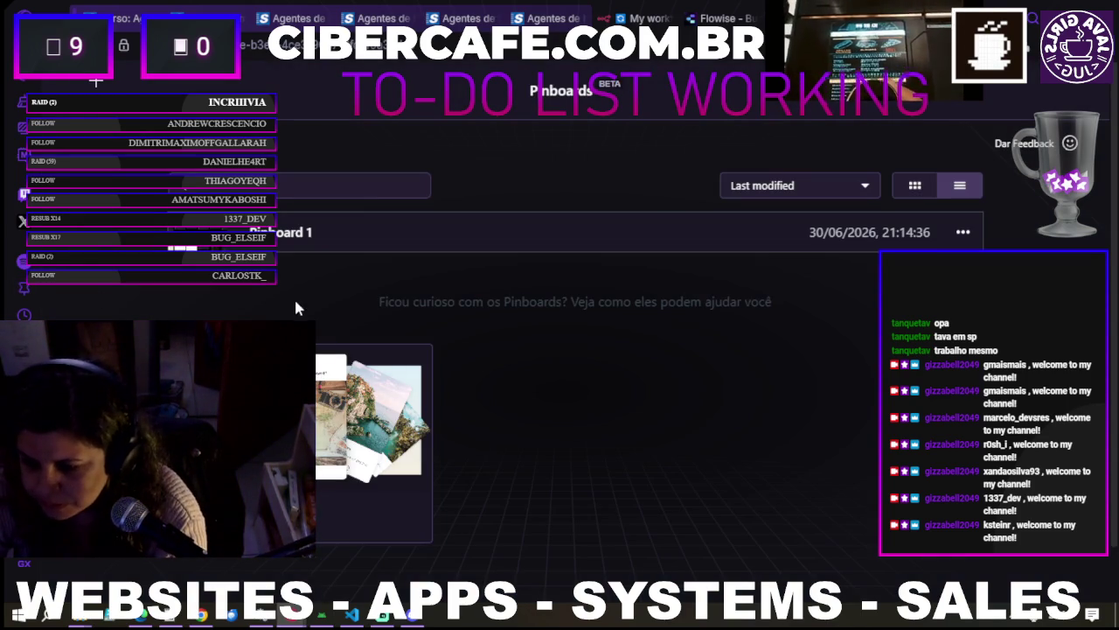
click(485, 235)
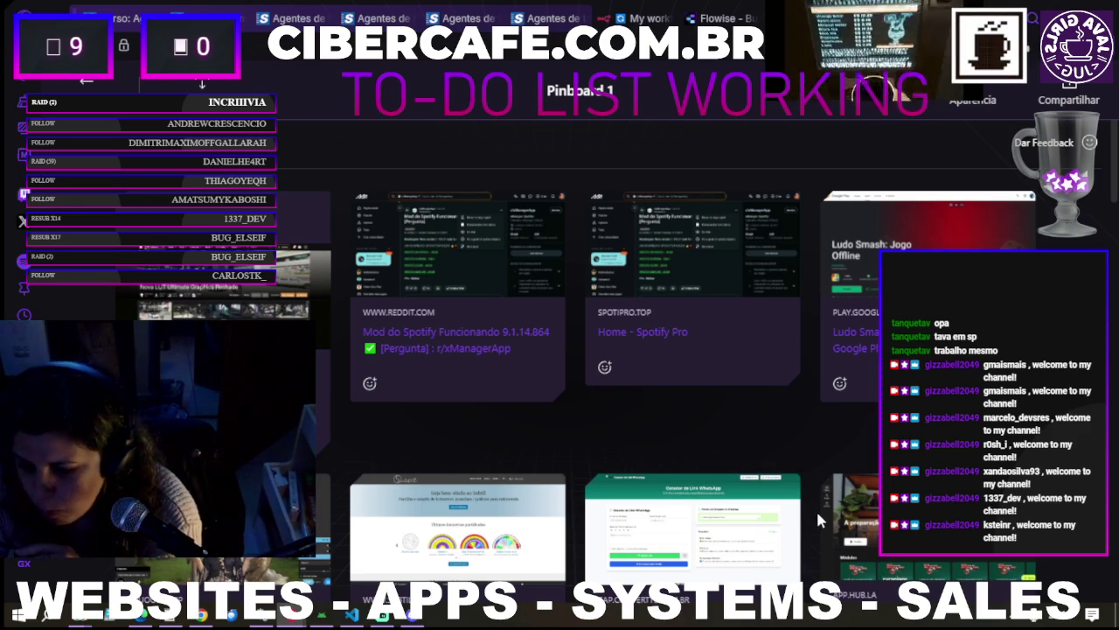
scroll(816, 508, down, 5)
scroll(817, 520, down, 8)
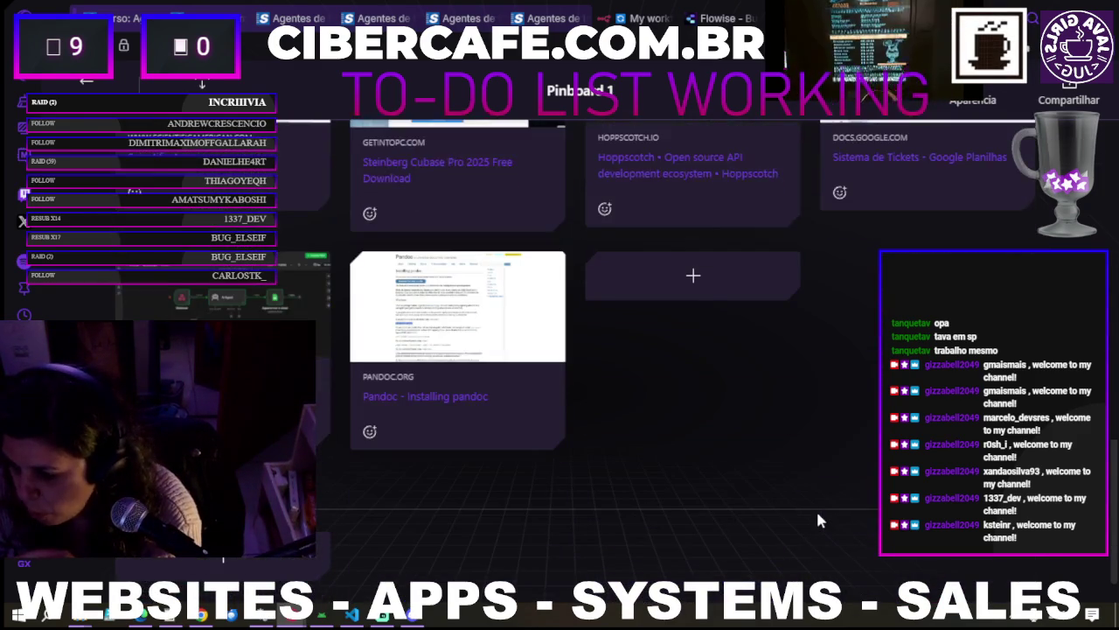
scroll(817, 521, up, 1)
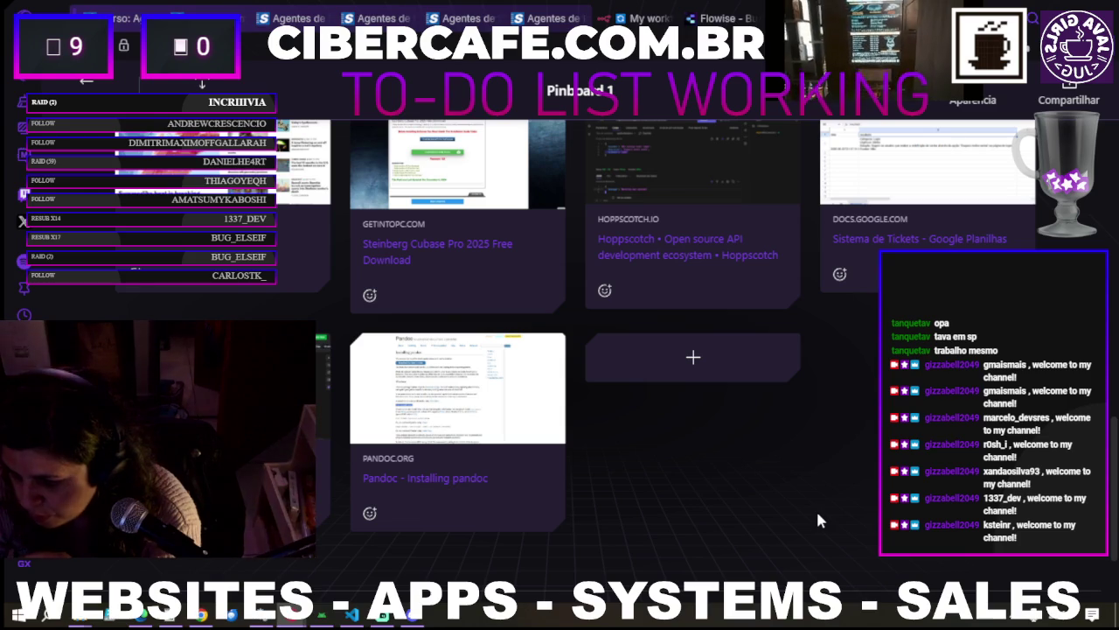
key(ctrl+t)
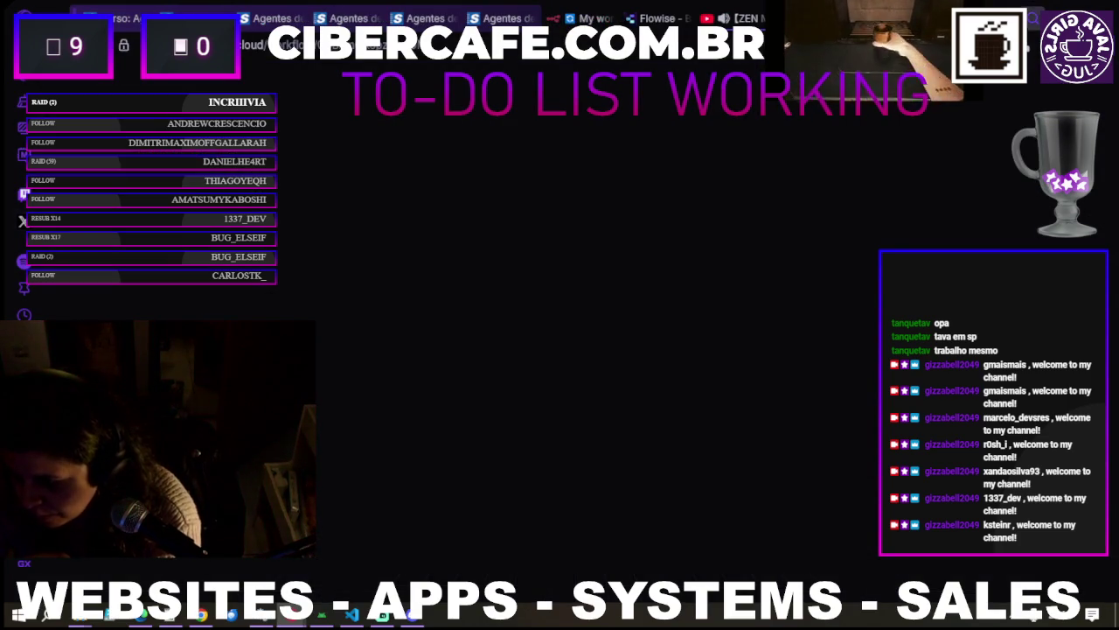
key(ctrl+w)
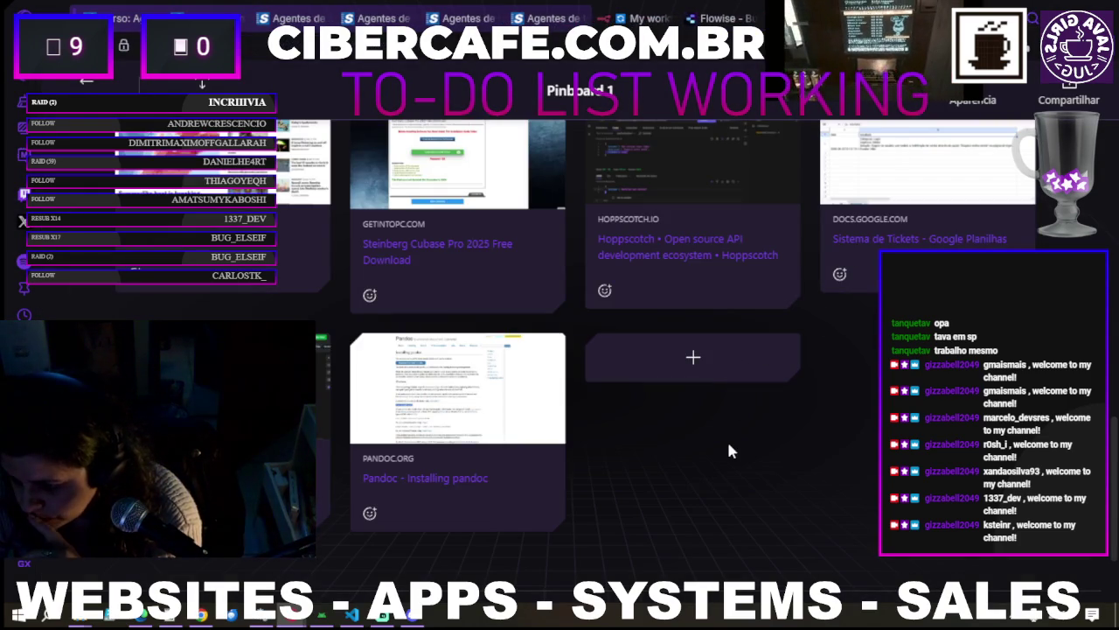
scroll(731, 451, up, 1)
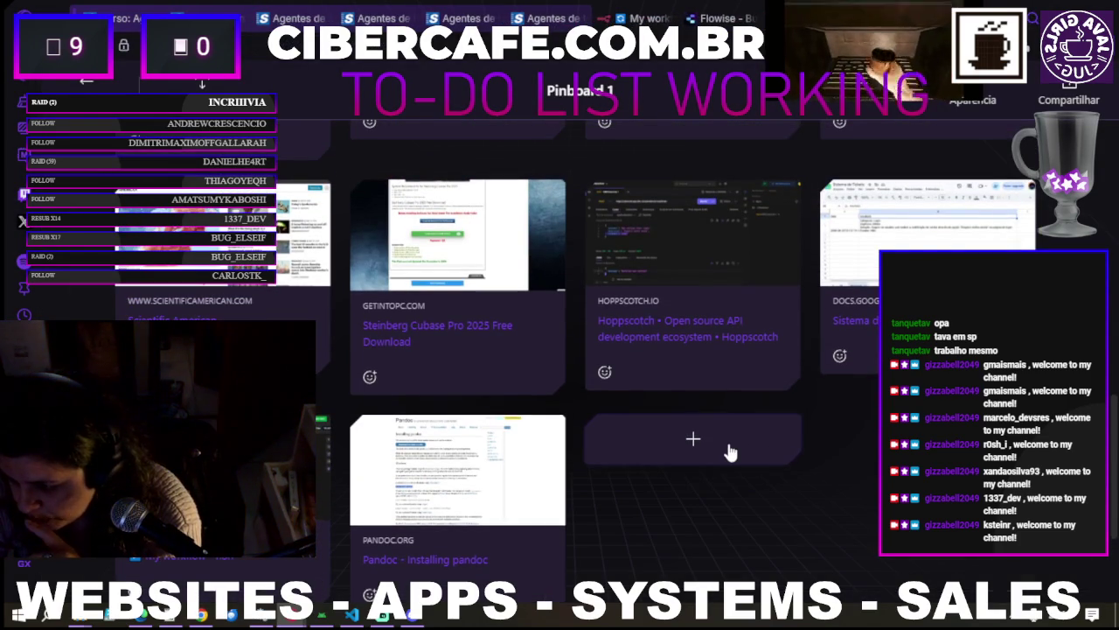
click(731, 450)
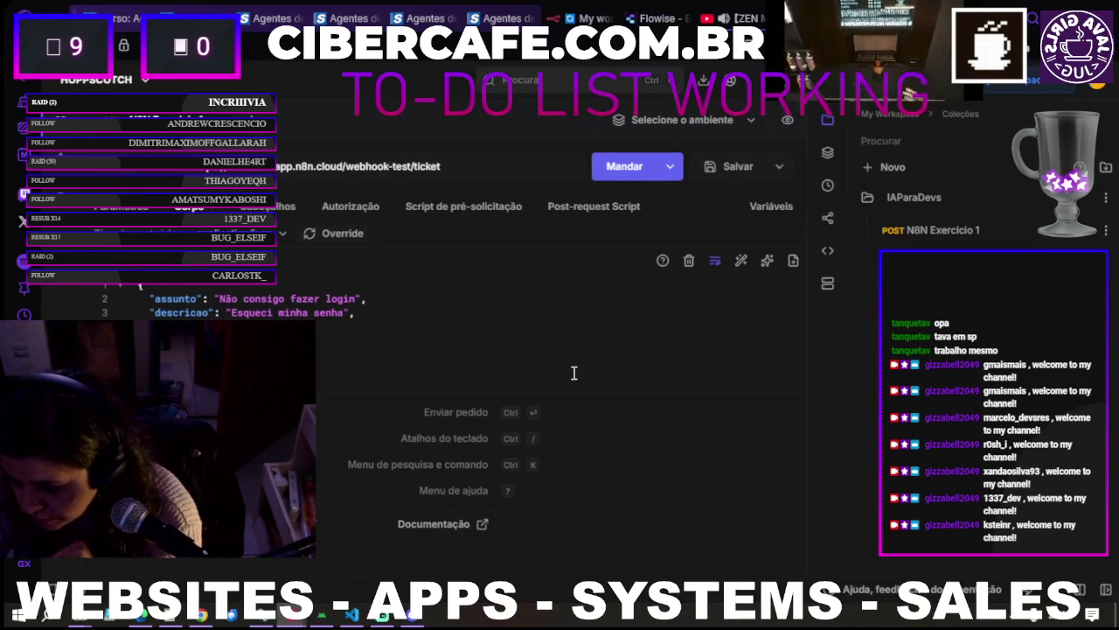
Send the ticket request to the n8n webhook, then go back to the n8n workflow
click(608, 172)
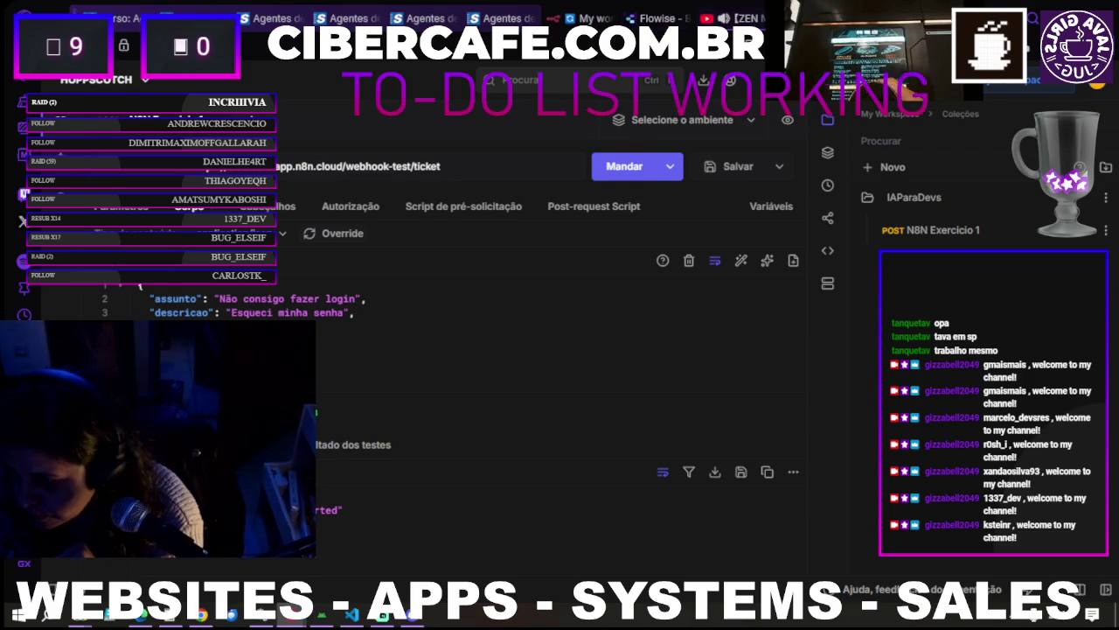
click(778, 17)
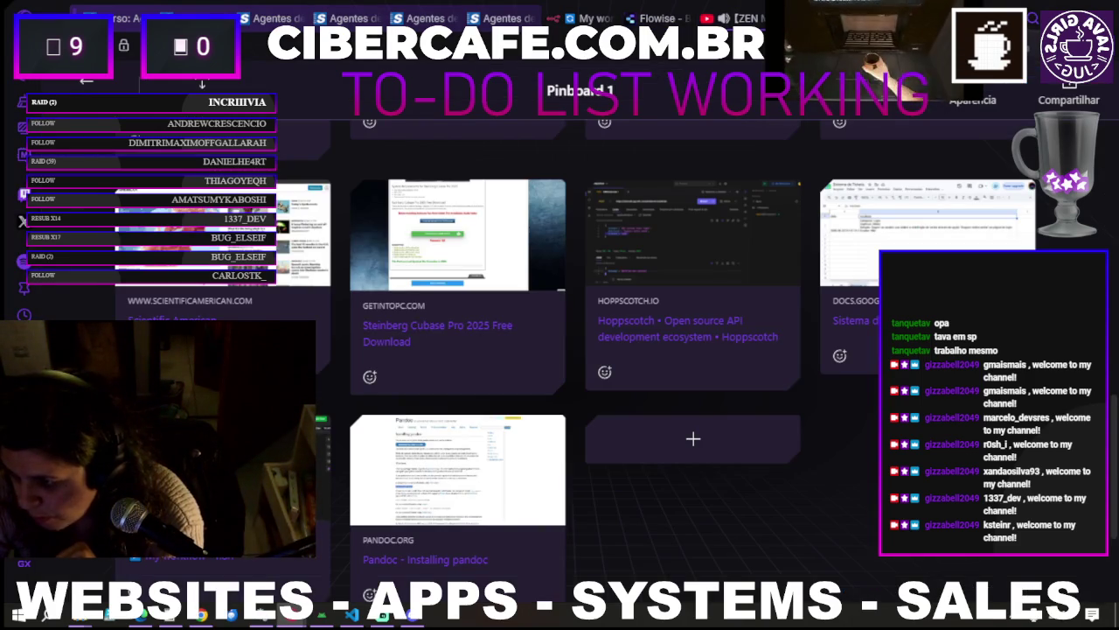
click(1034, 44)
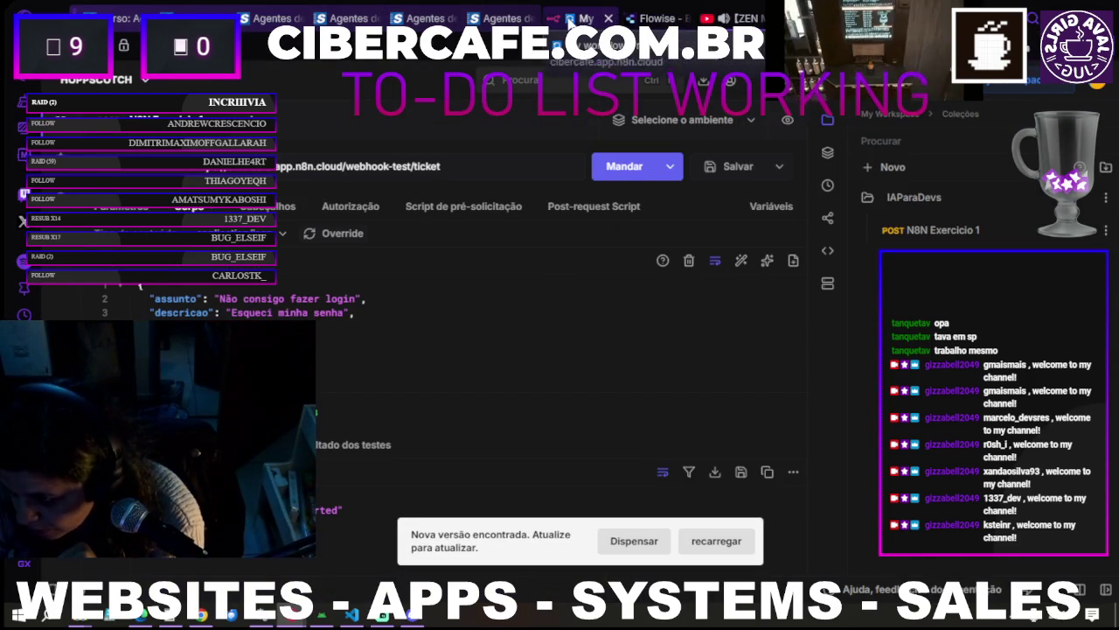
click(581, 18)
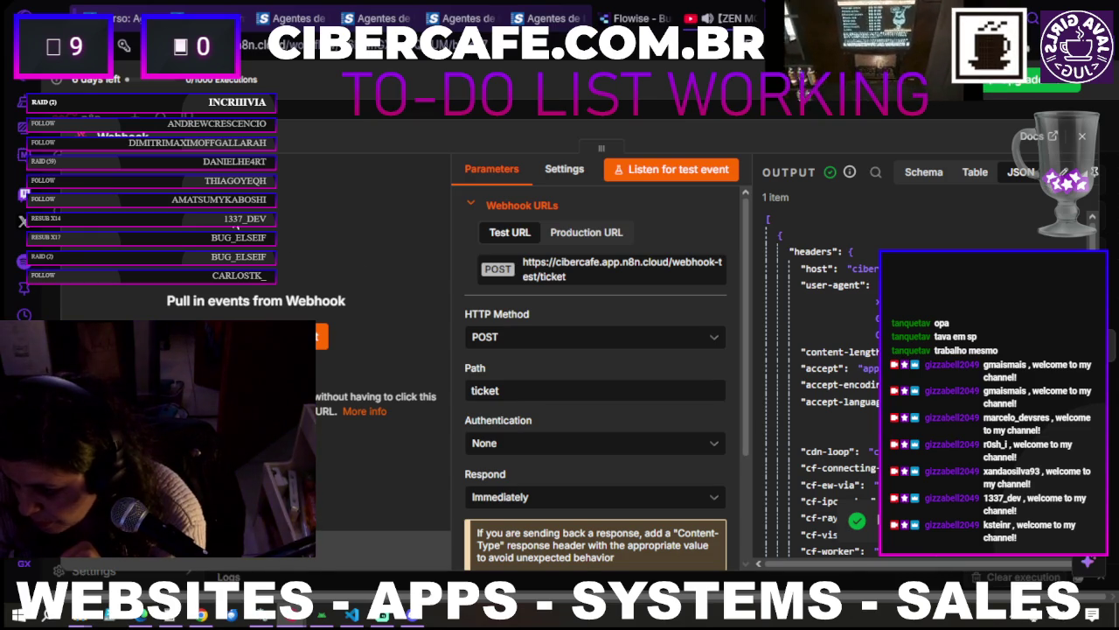
key(Escape)
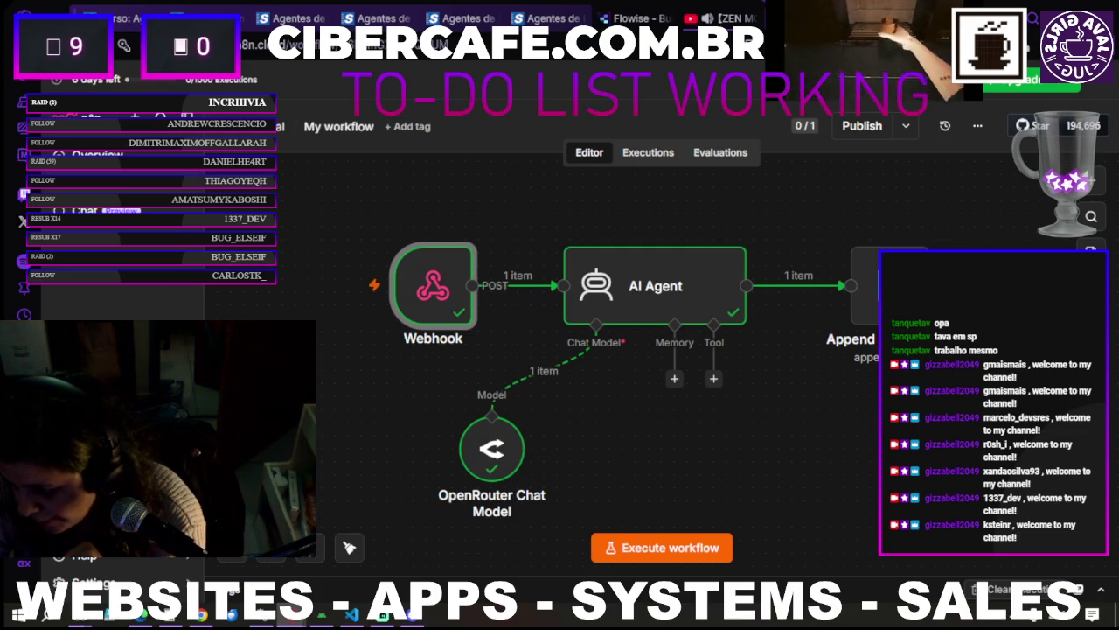
Open the Append row in sheet node targeting Sistema de Tickets, sheet Página1
click(866, 286)
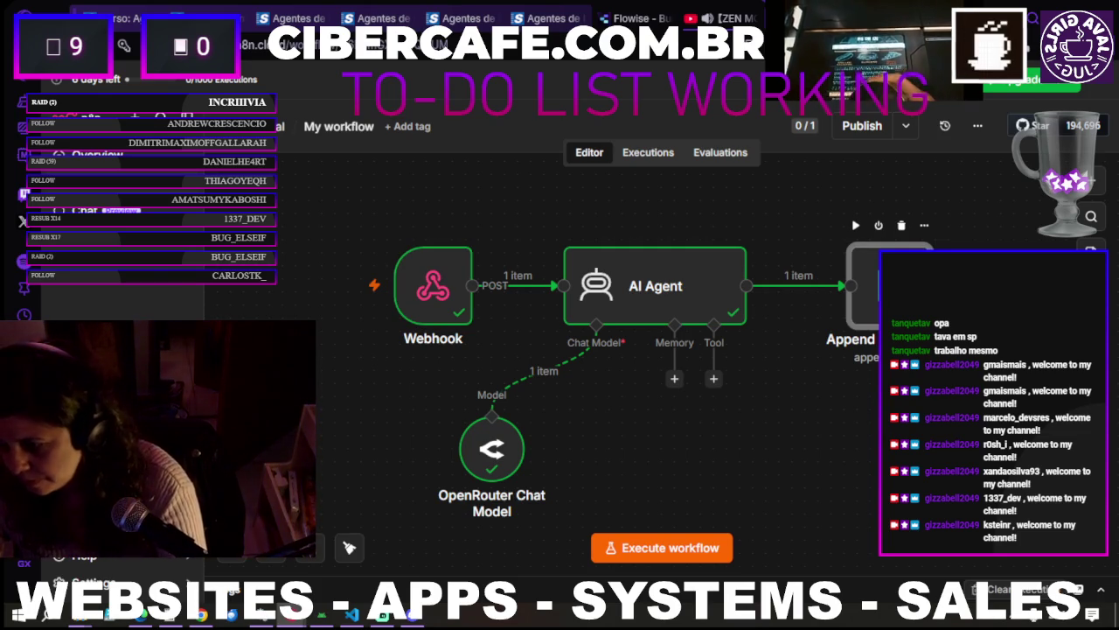
key(Return)
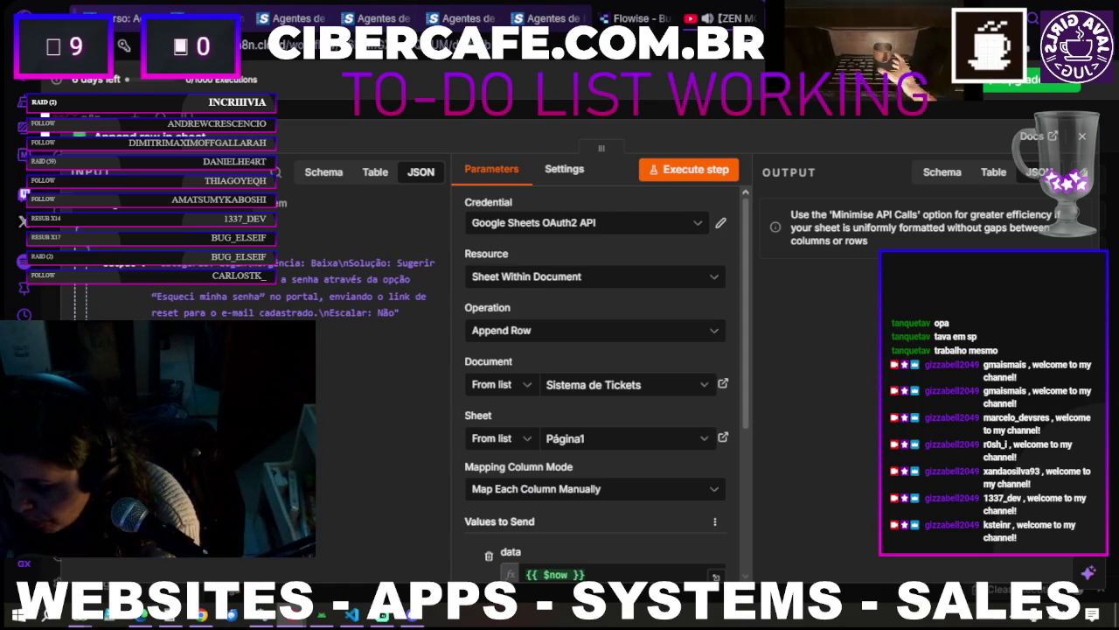
Check the Append node's output as schema and table and its docs, then close it
click(1003, 173)
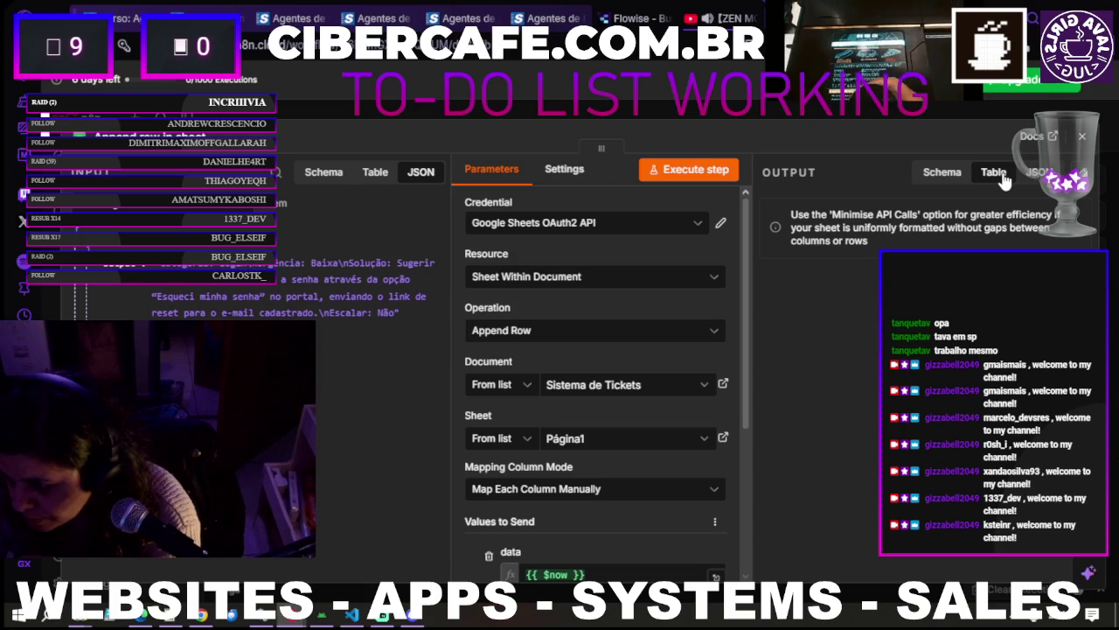
click(942, 172)
click(993, 174)
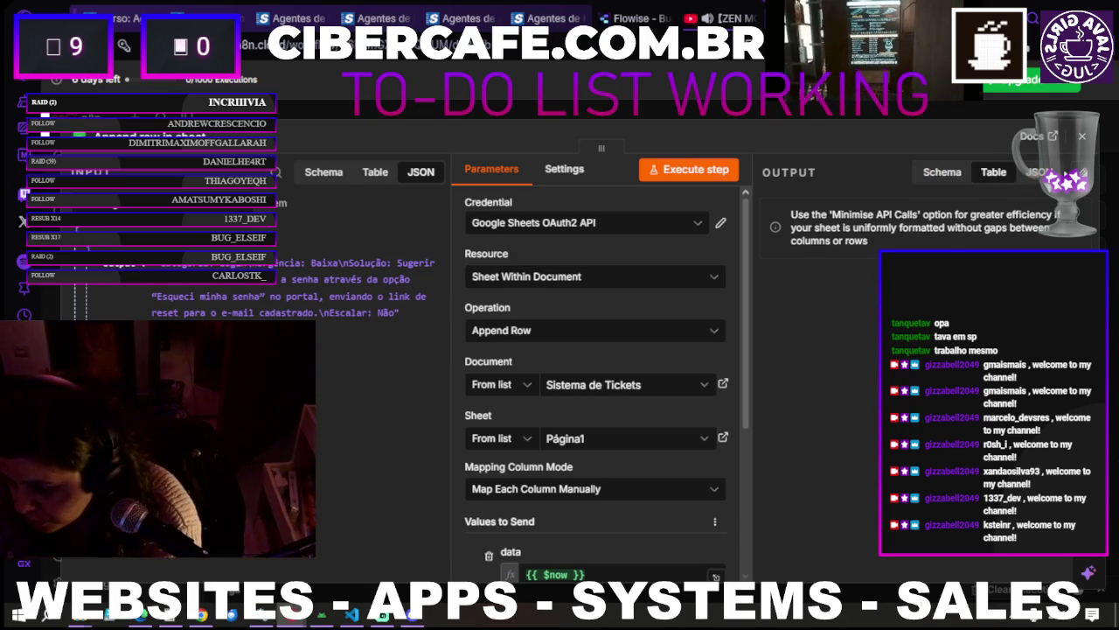
click(1035, 137)
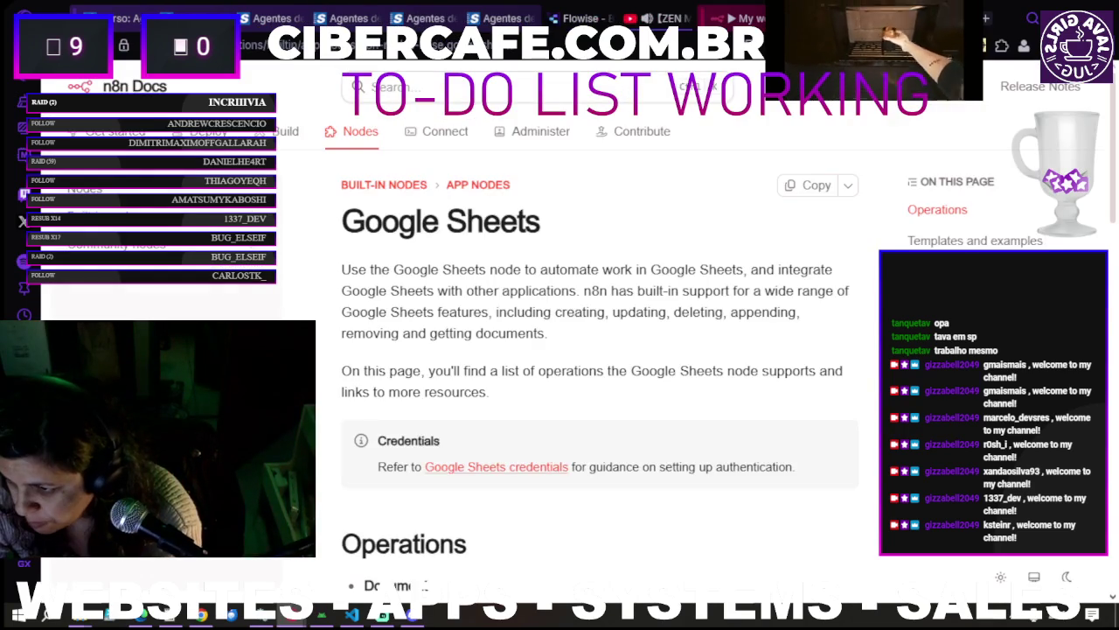
key(ctrl+w)
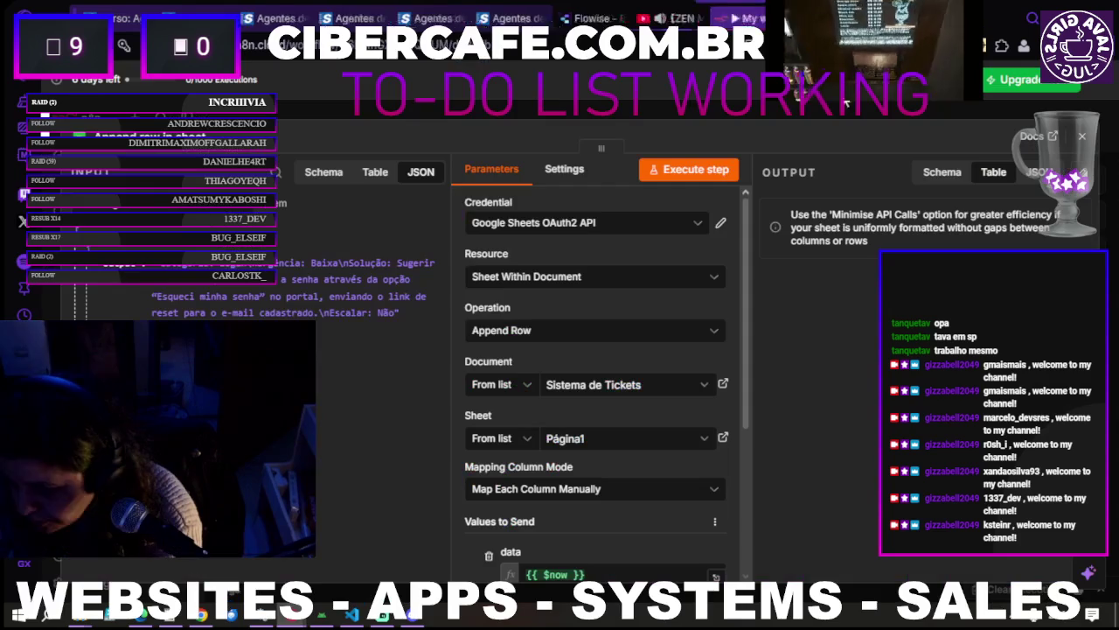
click(1081, 138)
right_click(870, 286)
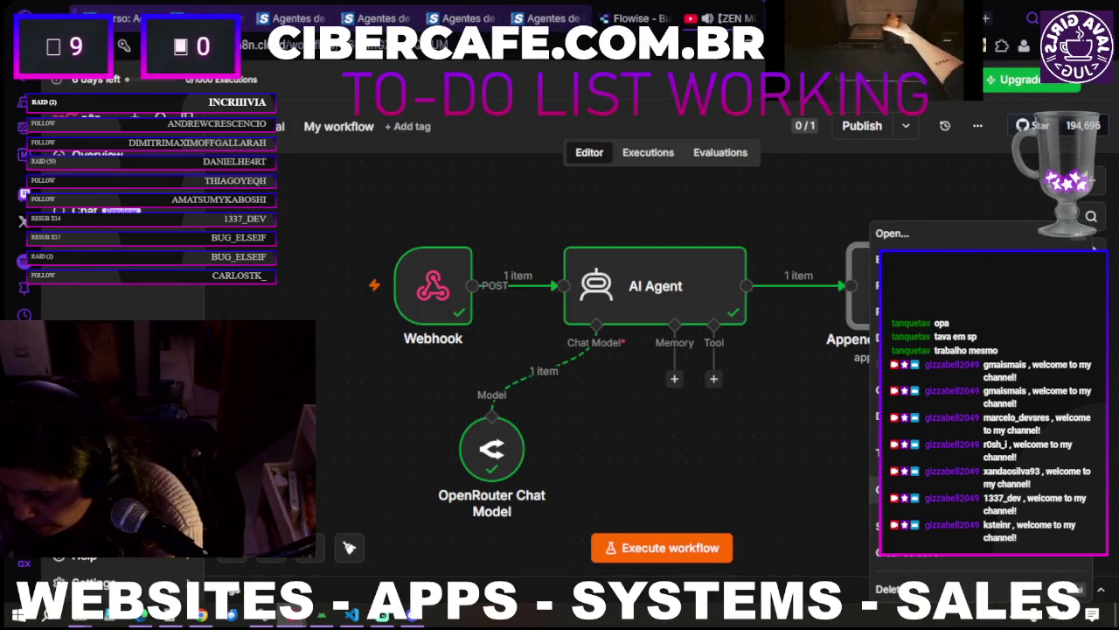
Reopen the Append row node and review its incoming data as table and JSON, plus its settings
key(Escape)
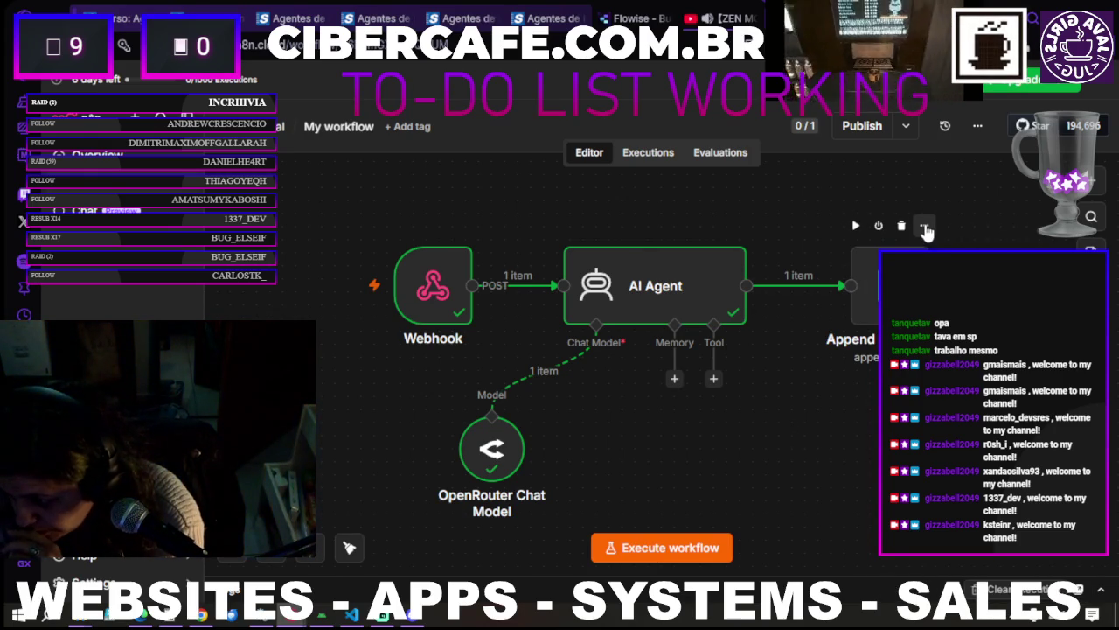
double_click(866, 289)
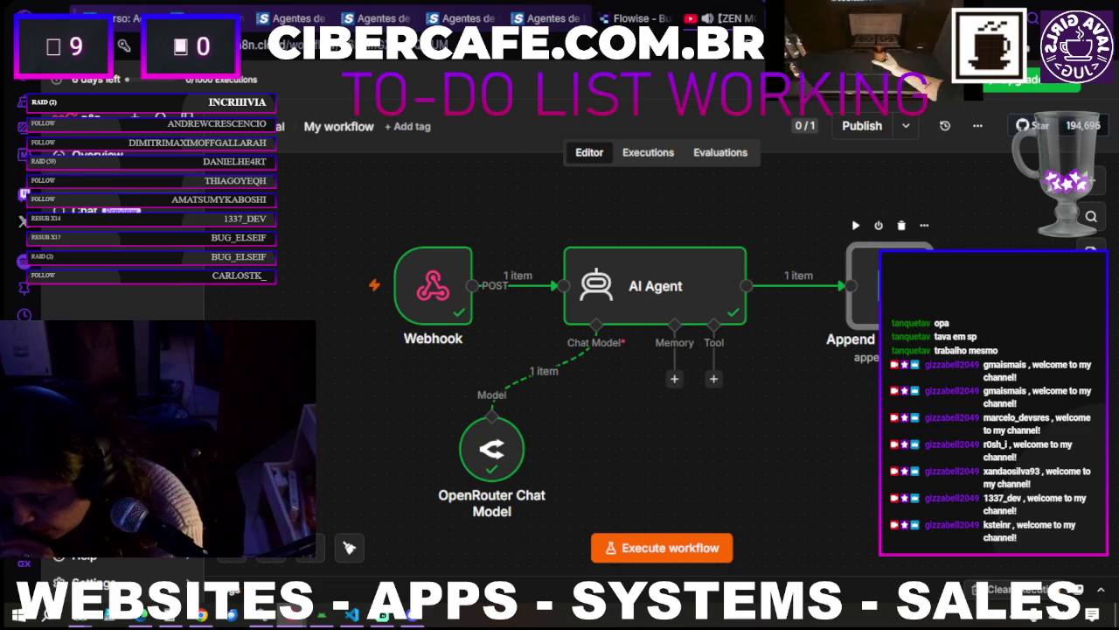
scroll(656, 446, down, 5)
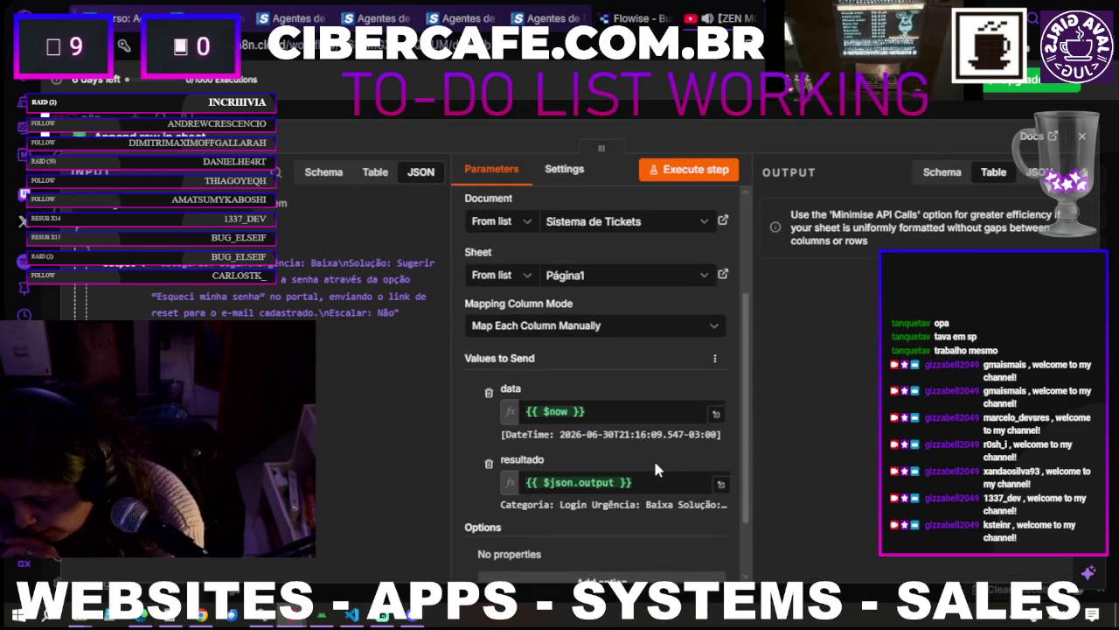
scroll(656, 468, up, 5)
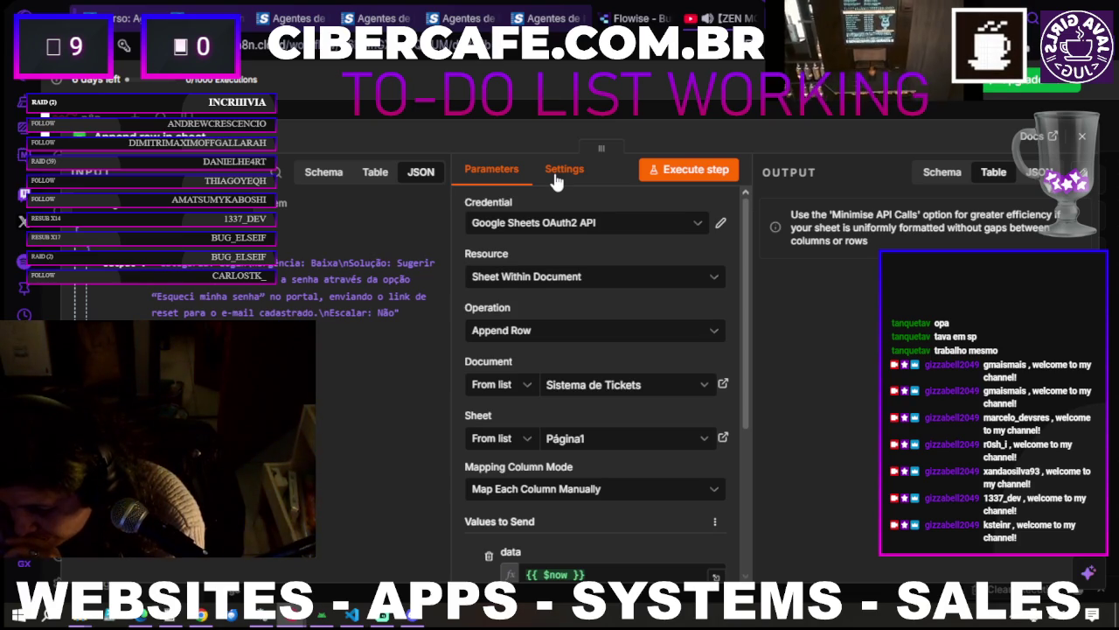
click(375, 172)
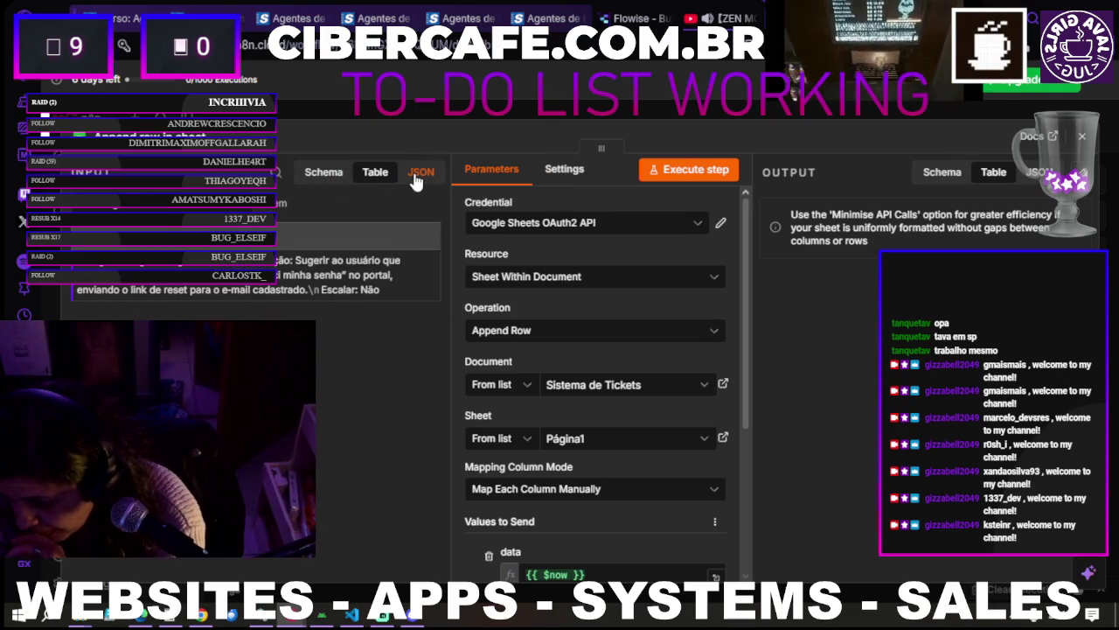
click(415, 178)
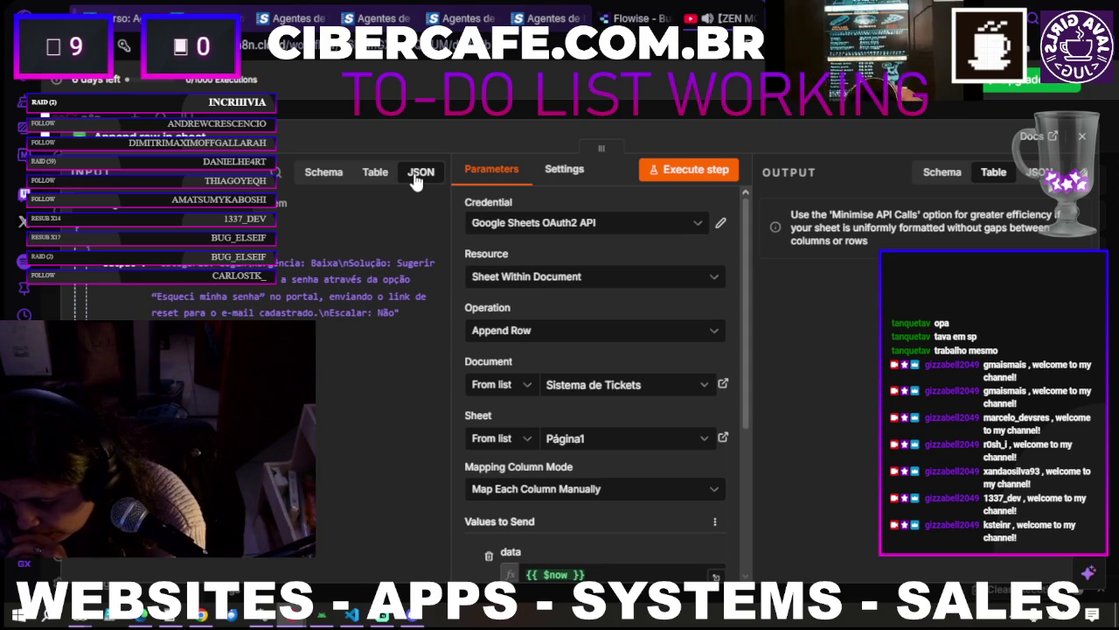
click(570, 171)
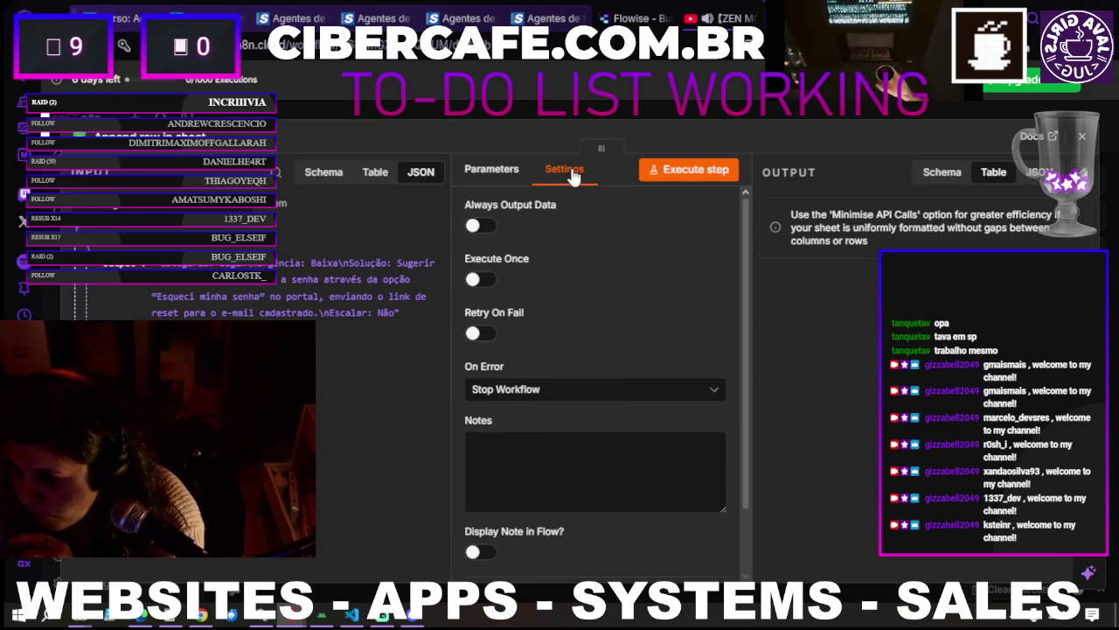
scroll(616, 435, down, 2)
scroll(617, 435, up, 2)
click(492, 169)
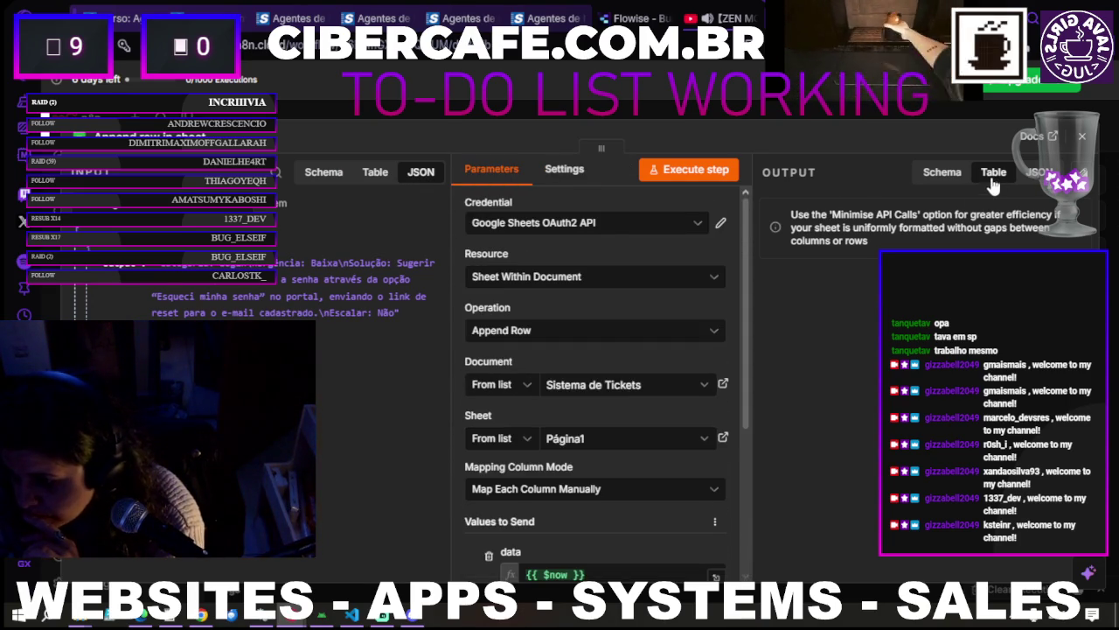
Keep Sheet Within Document as the resource and open the Sistema de Tickets spreadsheet
click(943, 173)
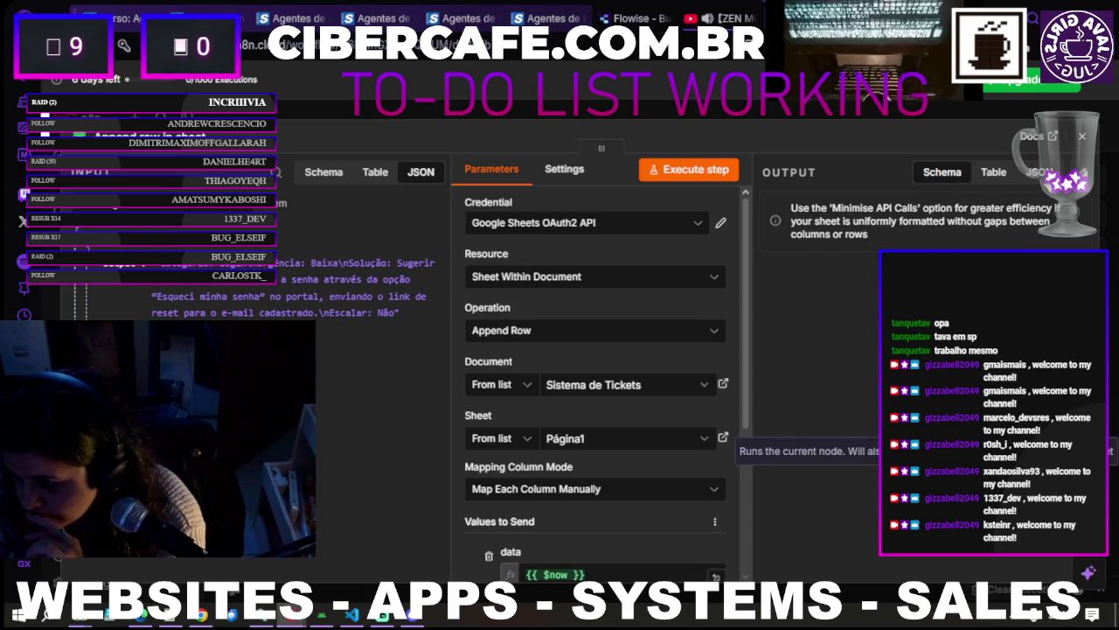
scroll(638, 472, down, 2)
scroll(640, 486, up, 2)
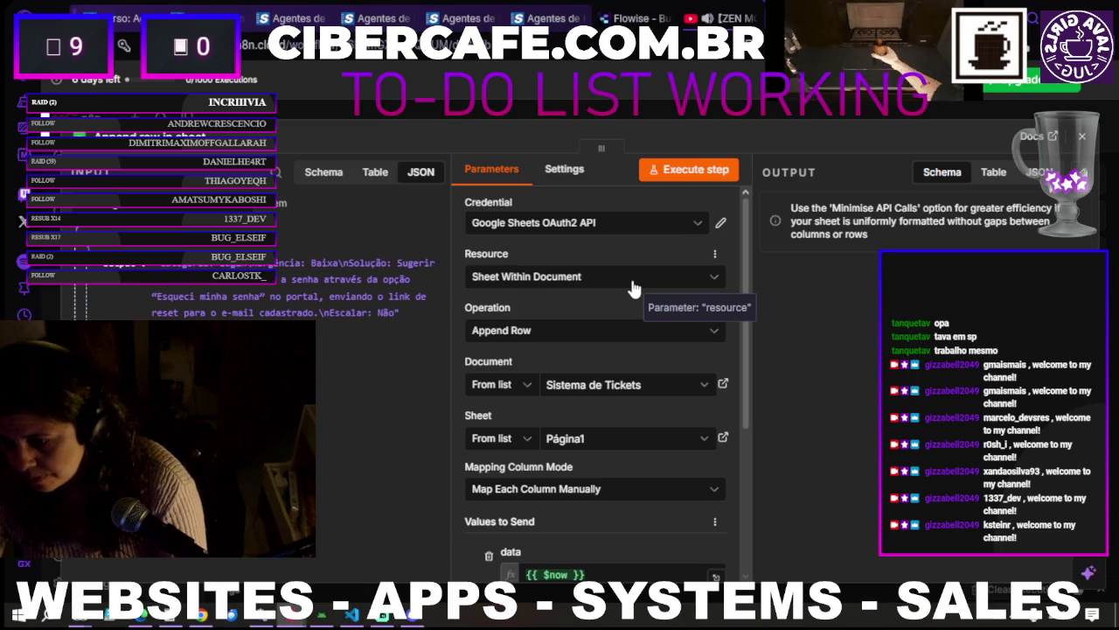
click(712, 284)
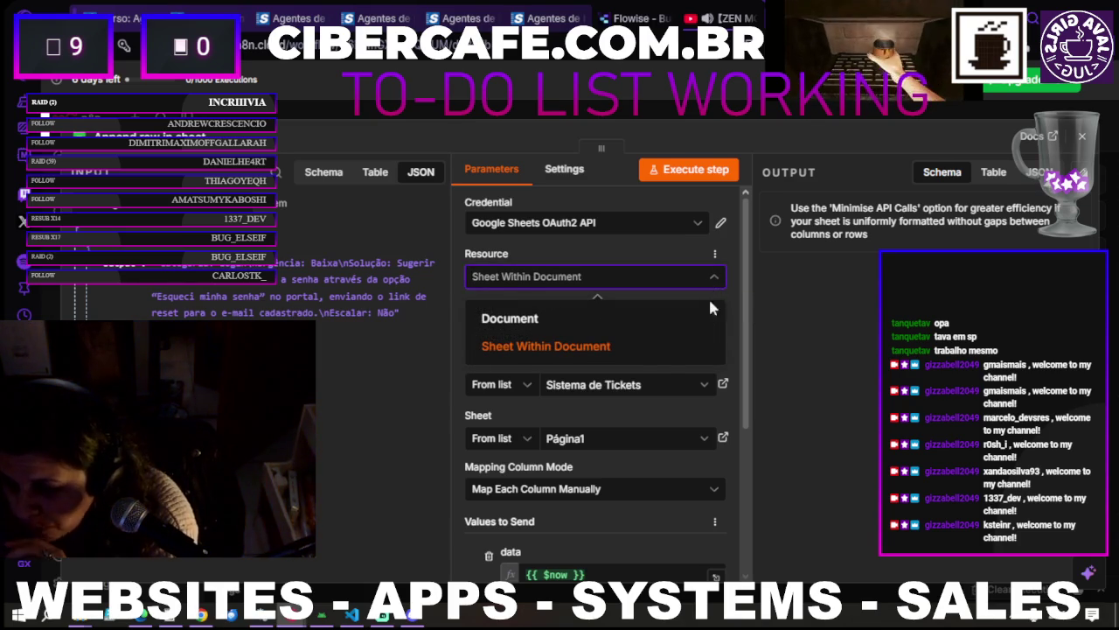
click(735, 418)
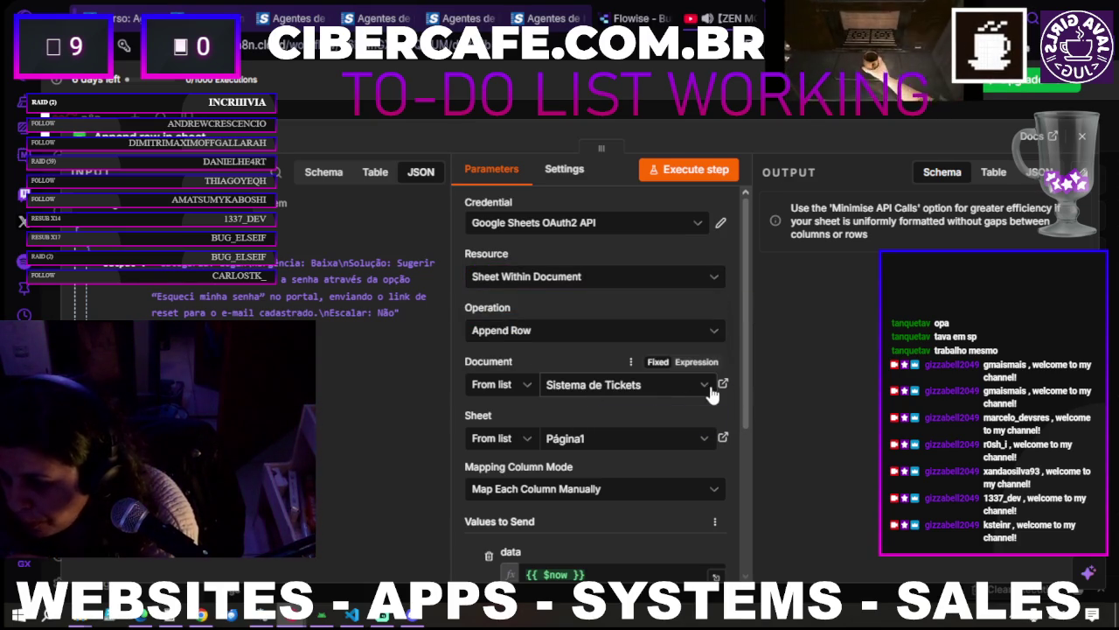
click(721, 387)
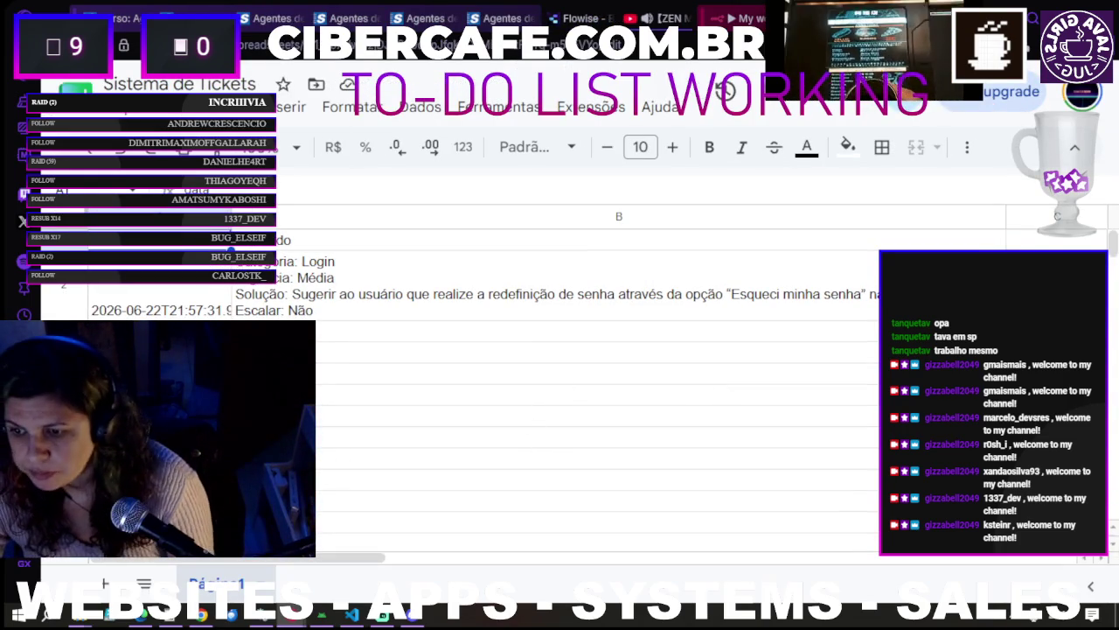
key(super)
Inspect the appended ticket row in column B of Sistema de Tickets, then return to Hoppscotch
click(600, 418)
key(ctrl+minus)
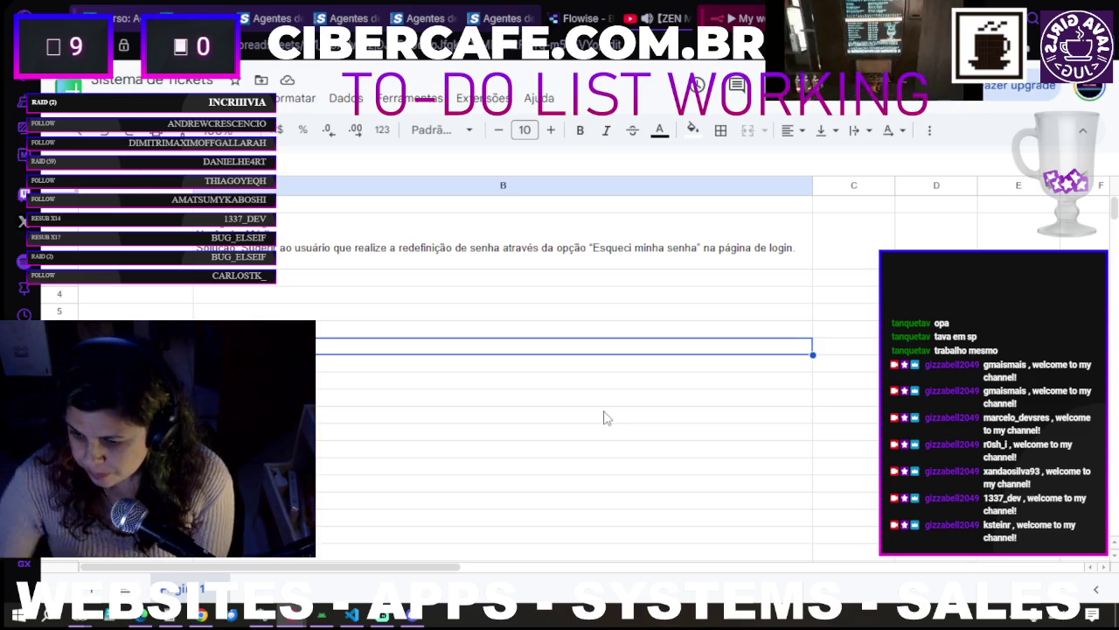
key(alt+Tab)
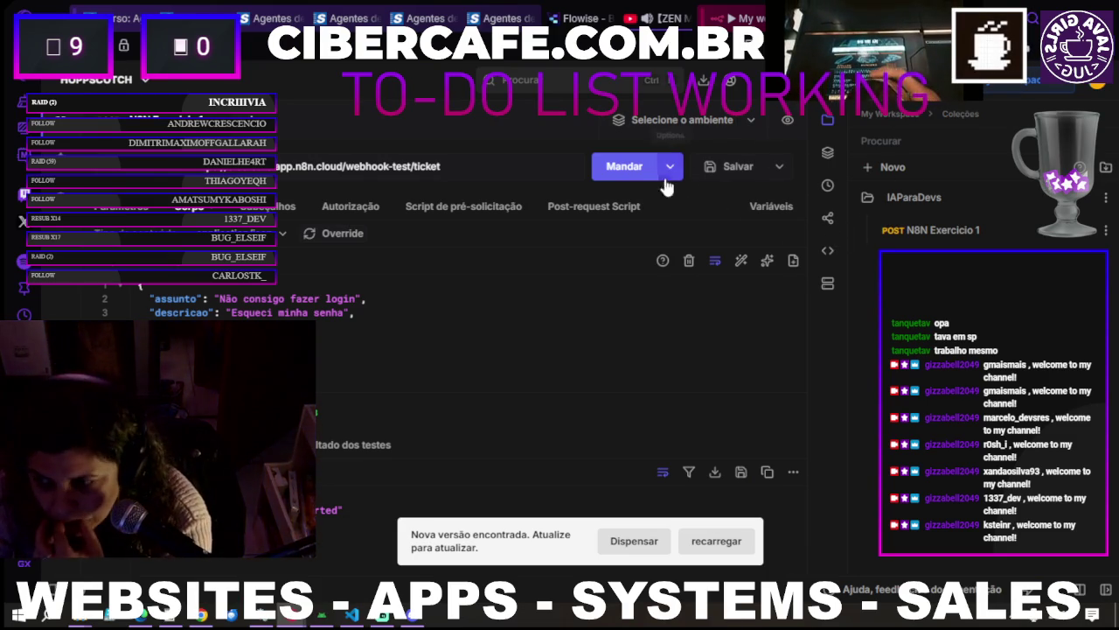
Resend the ticket request, rerun the workflow, and inspect the Webhook → AI Agent → Append row execution
click(623, 167)
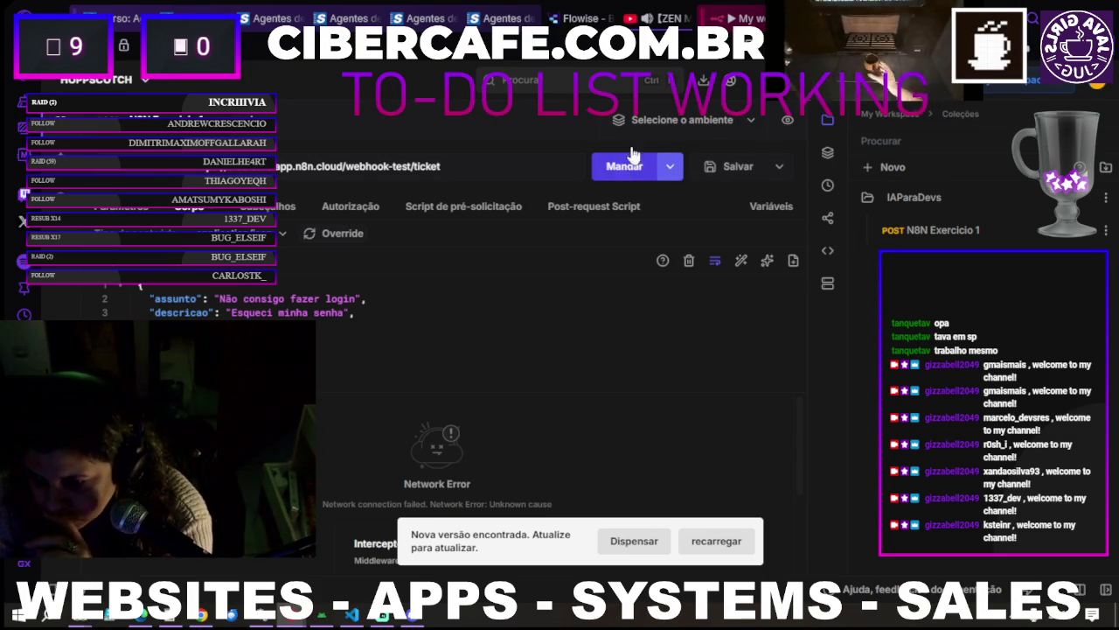
key(alt+Tab)
key(alt+Tab)
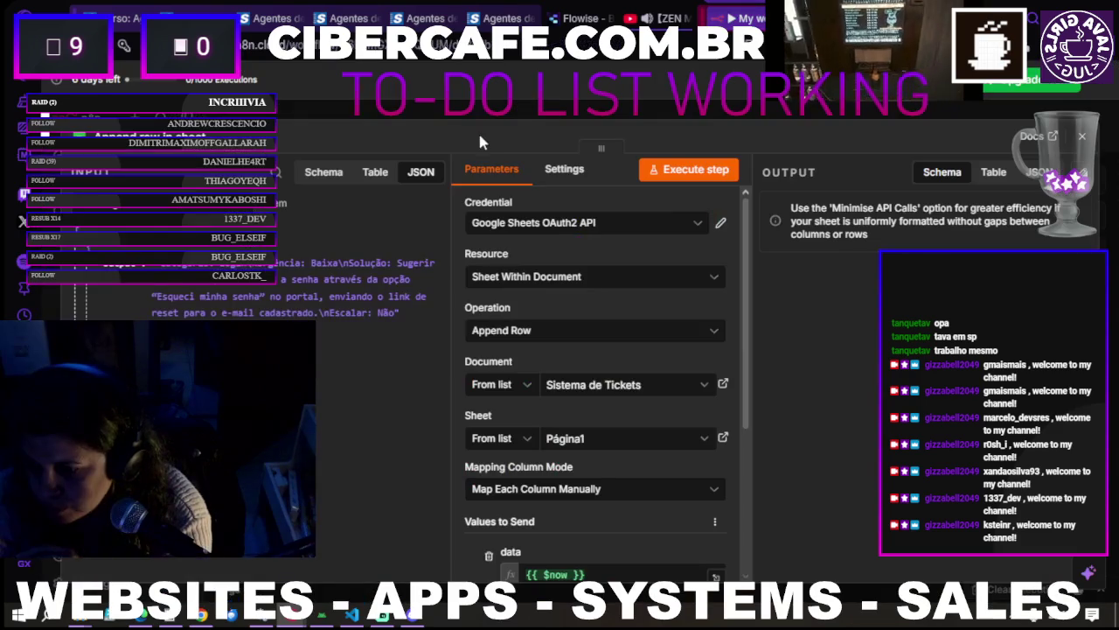
click(481, 142)
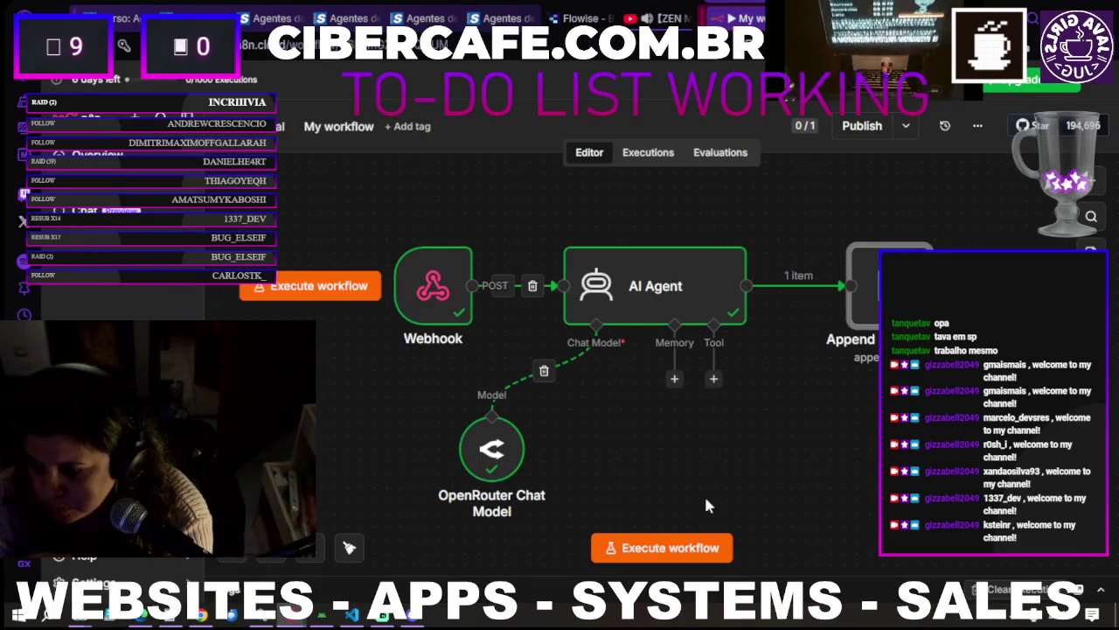
click(665, 548)
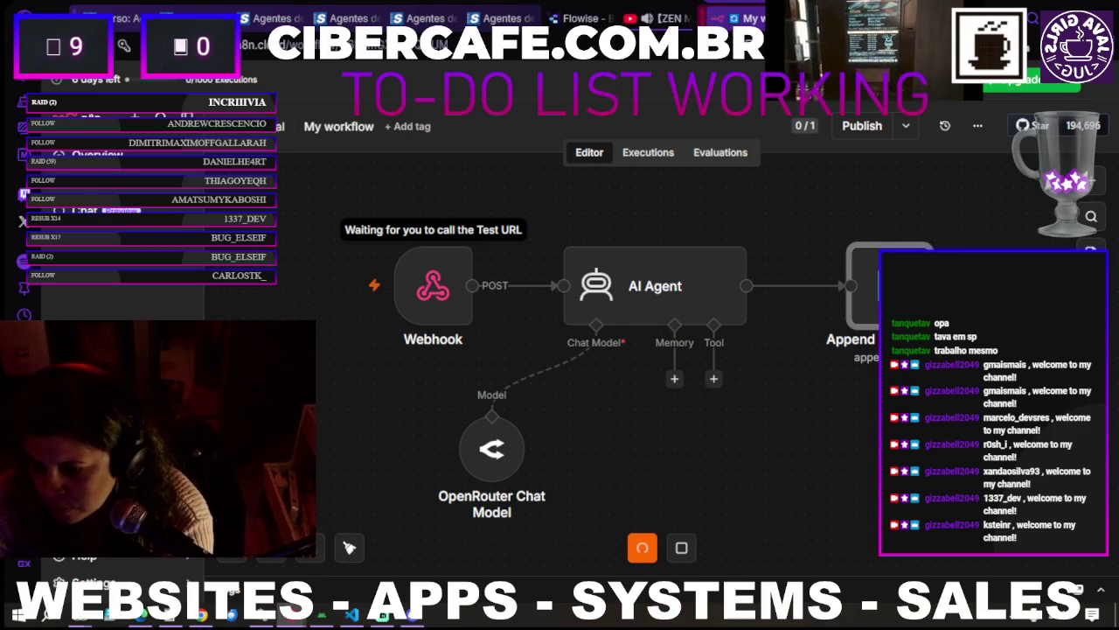
mouse_move(468, 350)
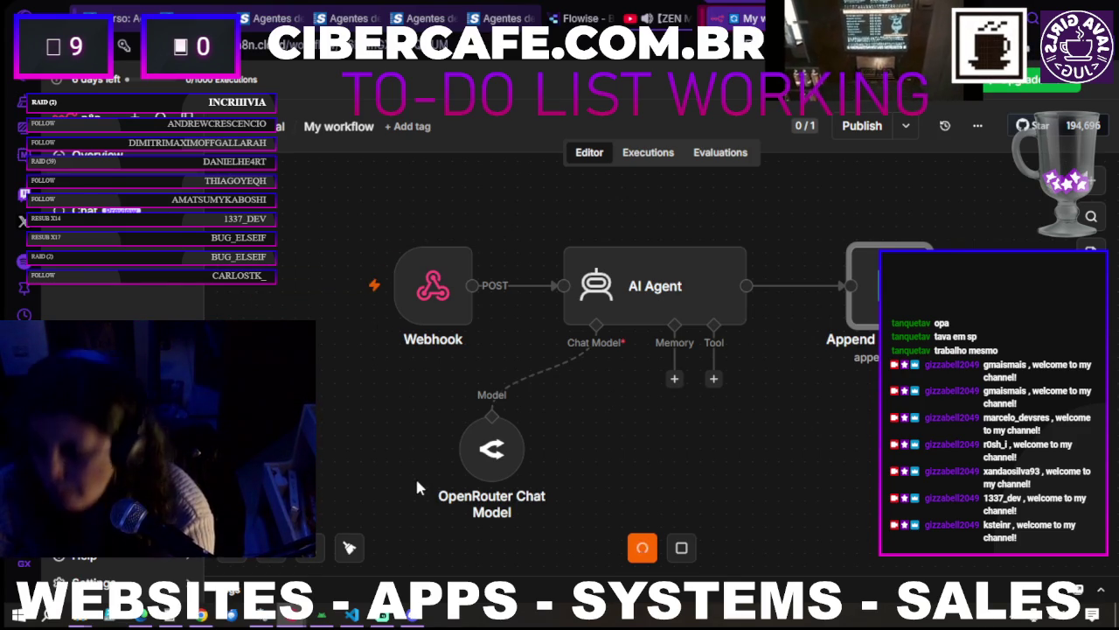
scroll(481, 473, down, 1)
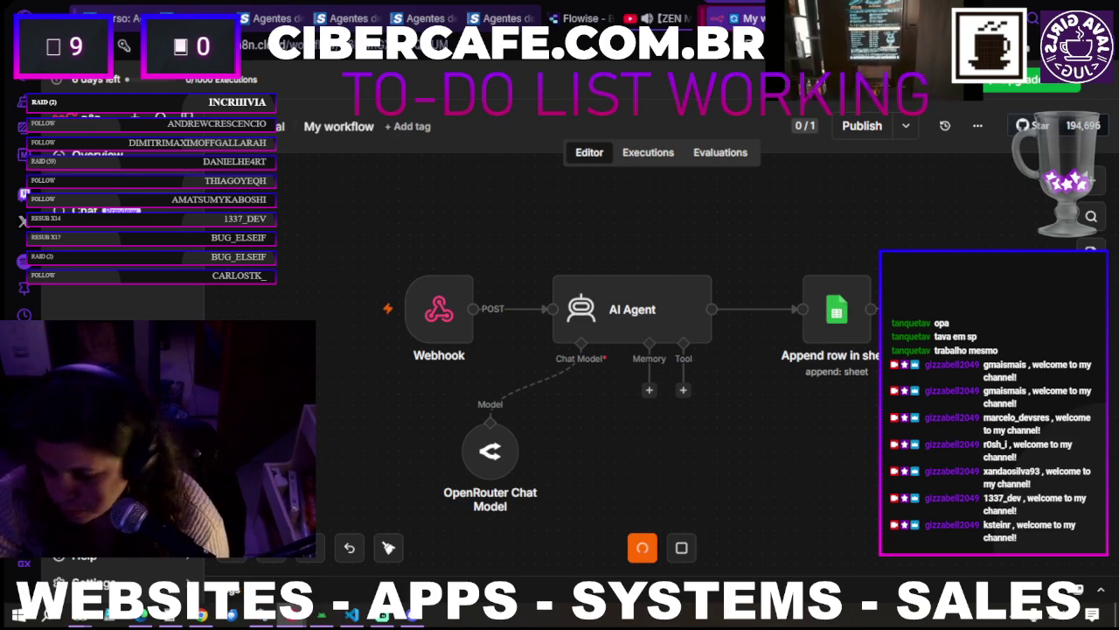
mouse_move(439, 311)
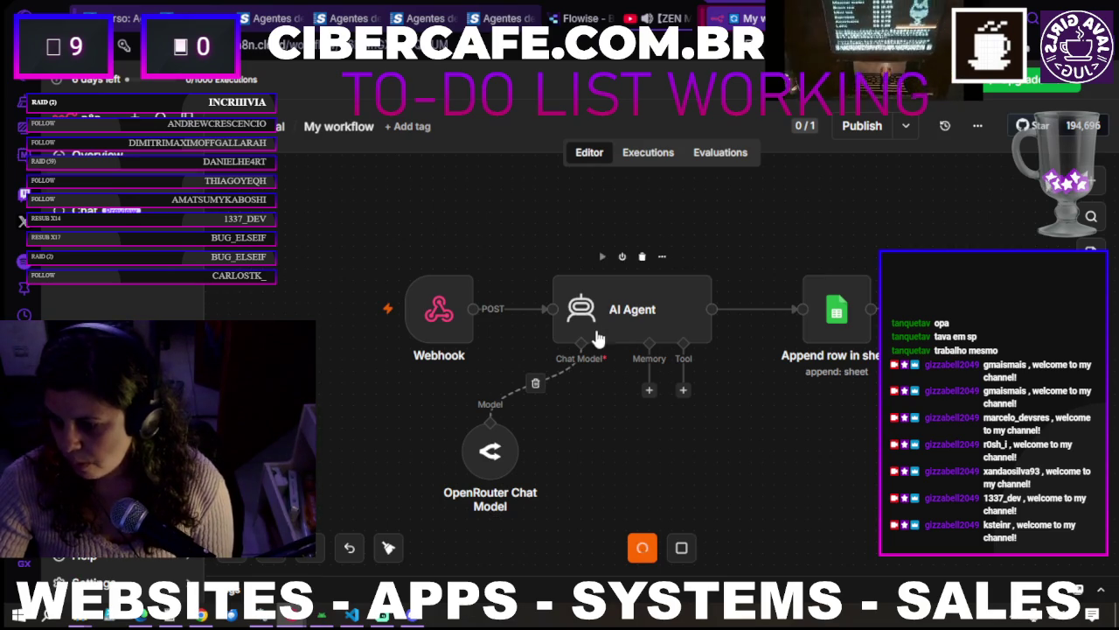
mouse_move(629, 339)
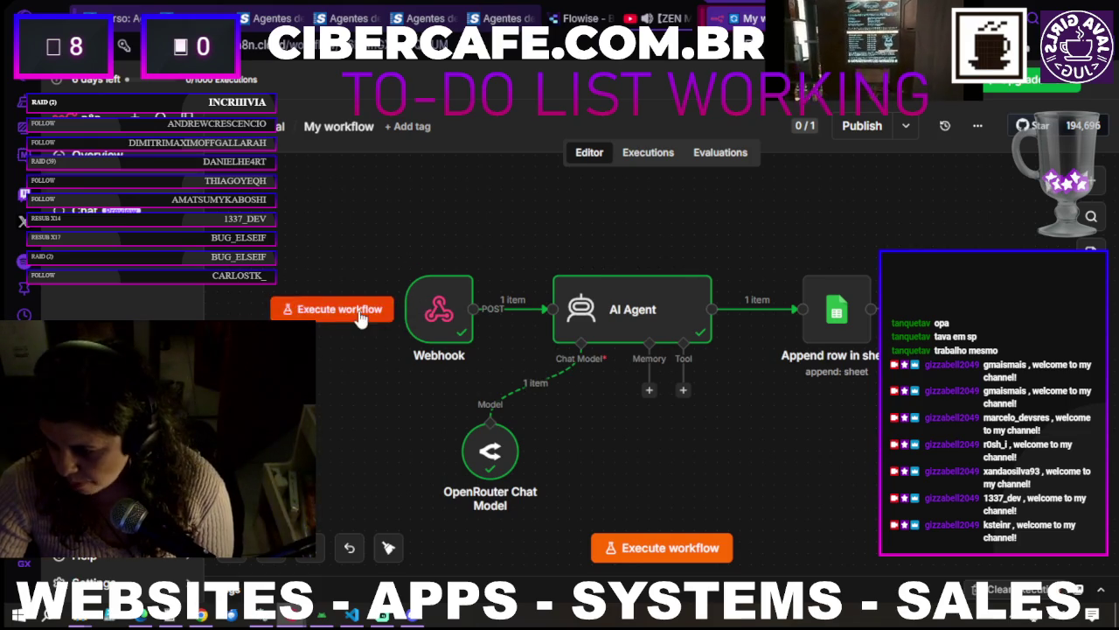
Execute the workflow so the Webhook waits for a test call, then switch to Hoppscotch
click(365, 313)
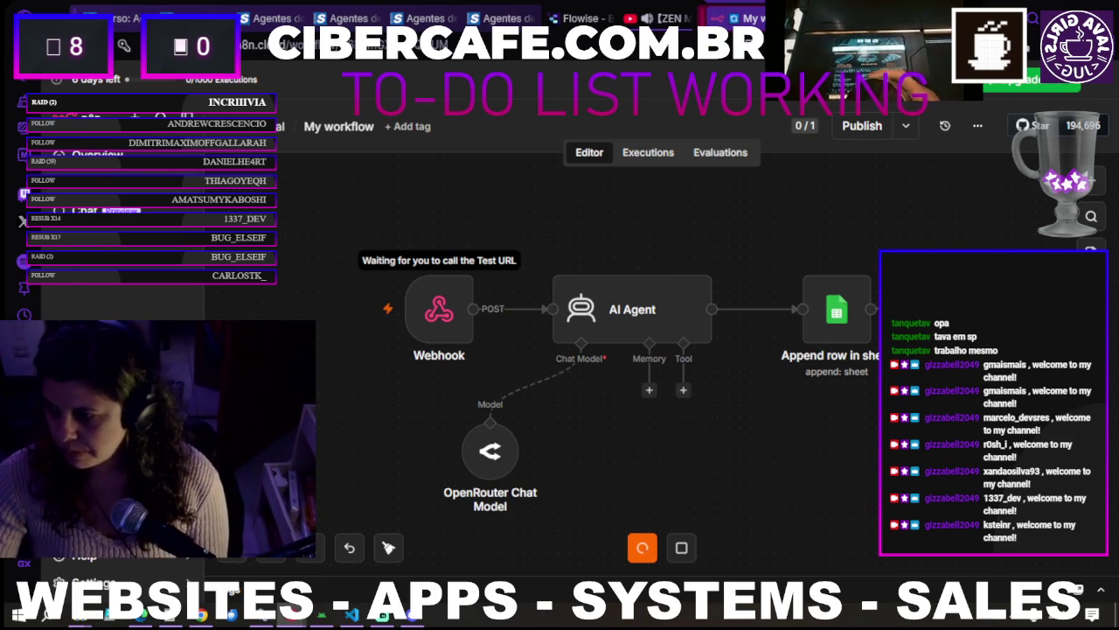
key(alt+Tab)
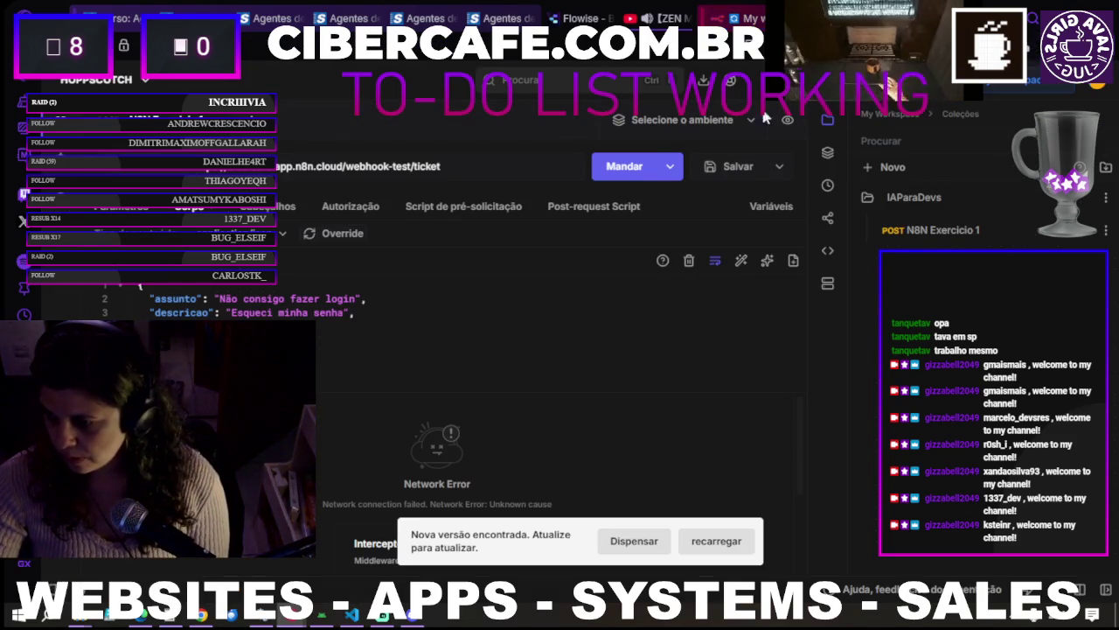
POST the 'Não consigo fazer login' ticket to the webhook-test/ticket URL several times, then return to n8n
click(623, 171)
click(624, 173)
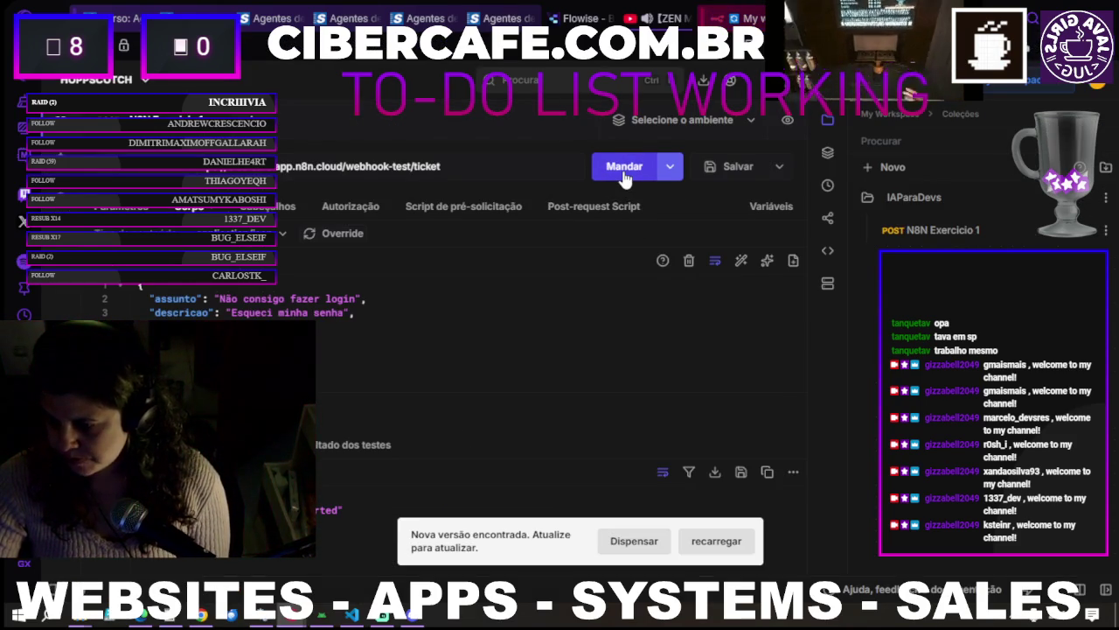
click(624, 170)
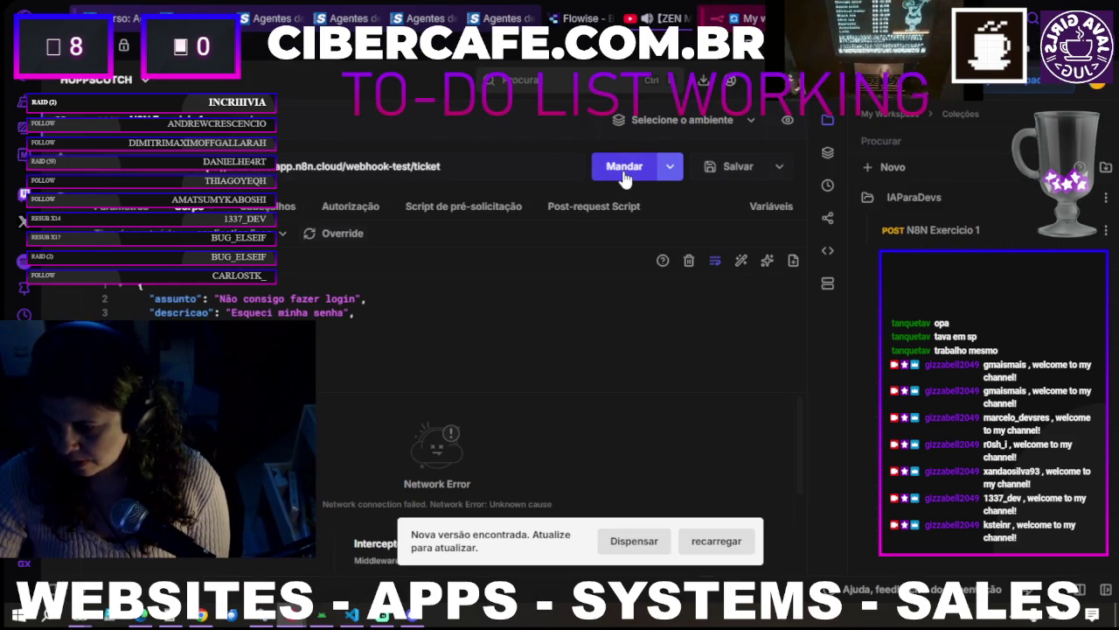
click(623, 170)
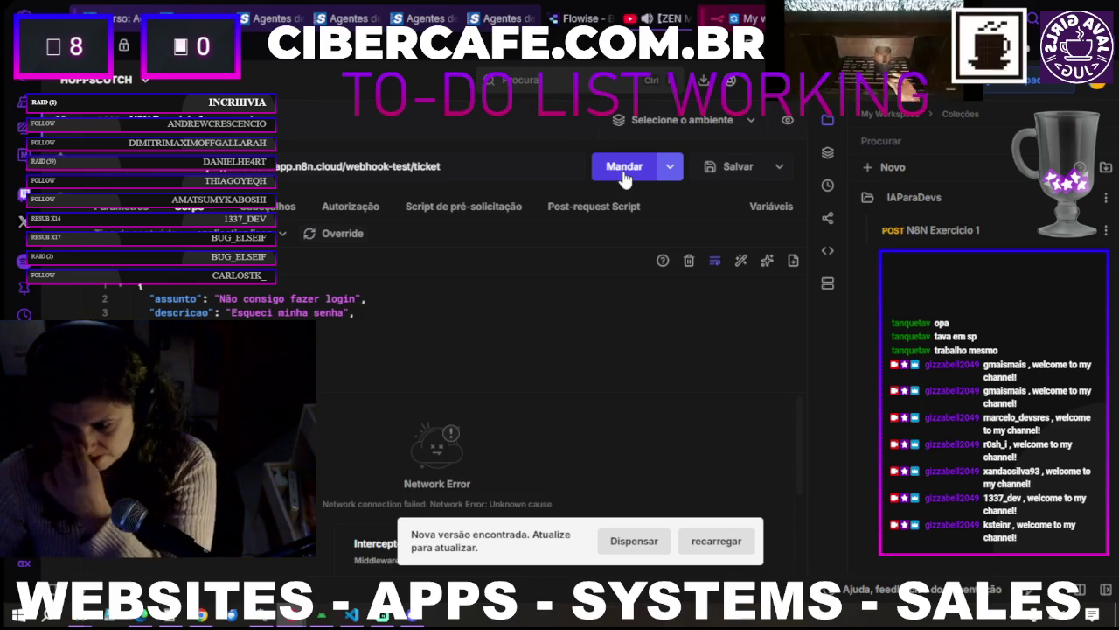
key(alt+Tab)
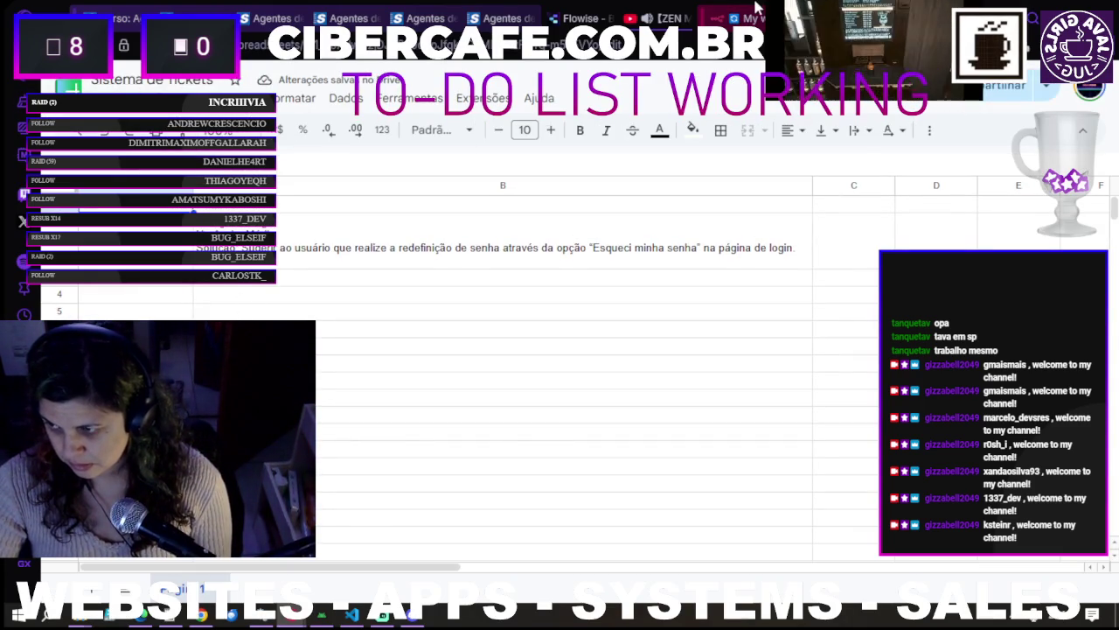
click(736, 6)
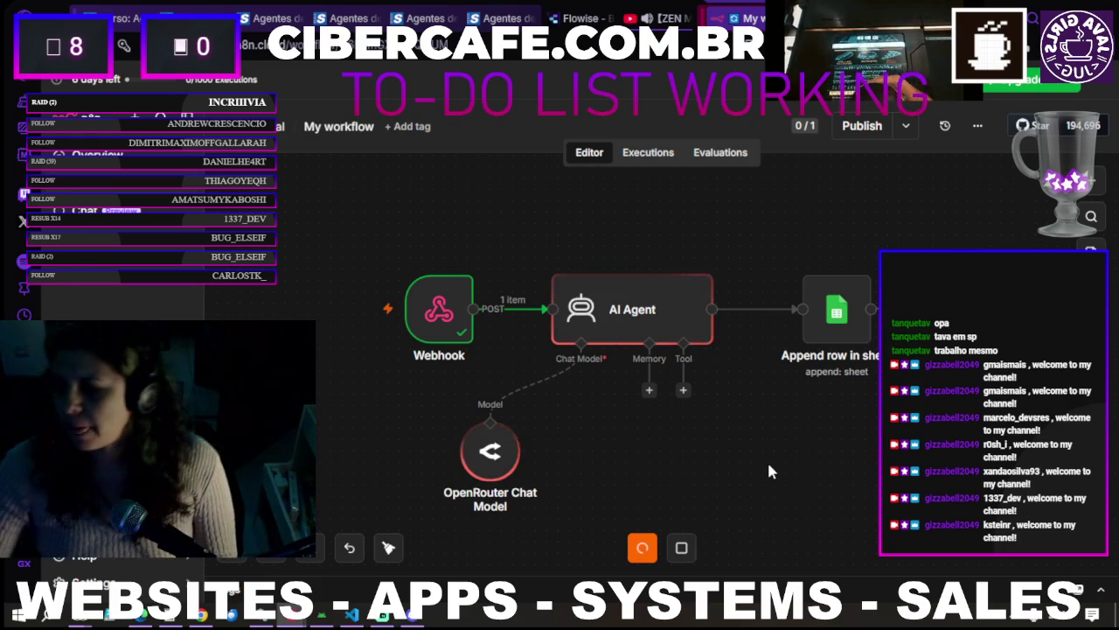
Review the AI Agent's User Message prompt while it runs and classifies the login ticket Urgência: Alta
click(636, 299)
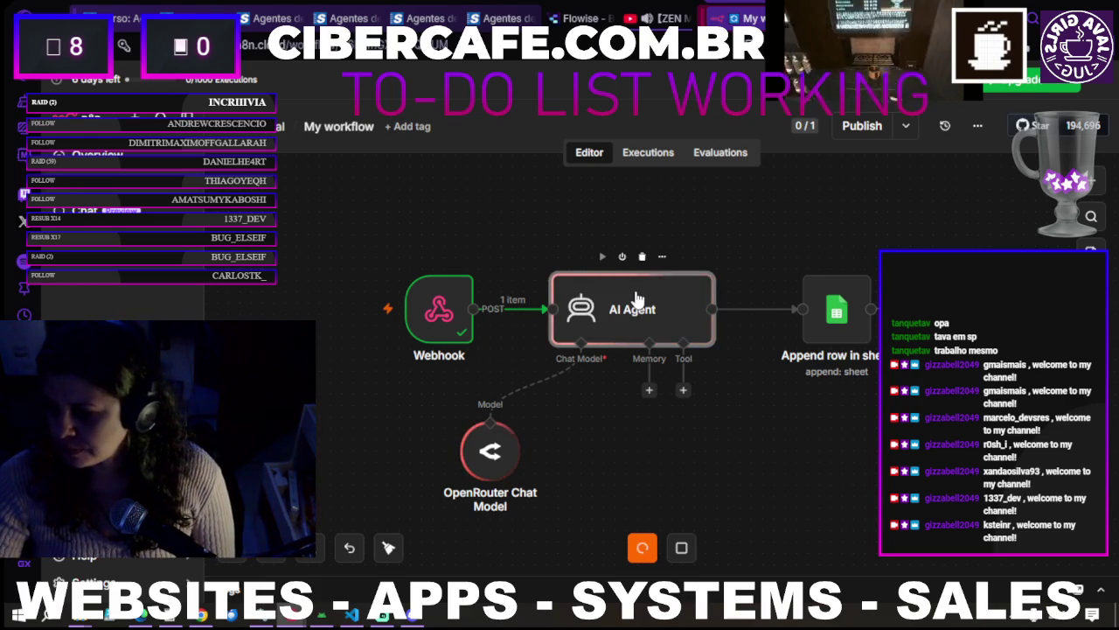
double_click(637, 304)
click(643, 306)
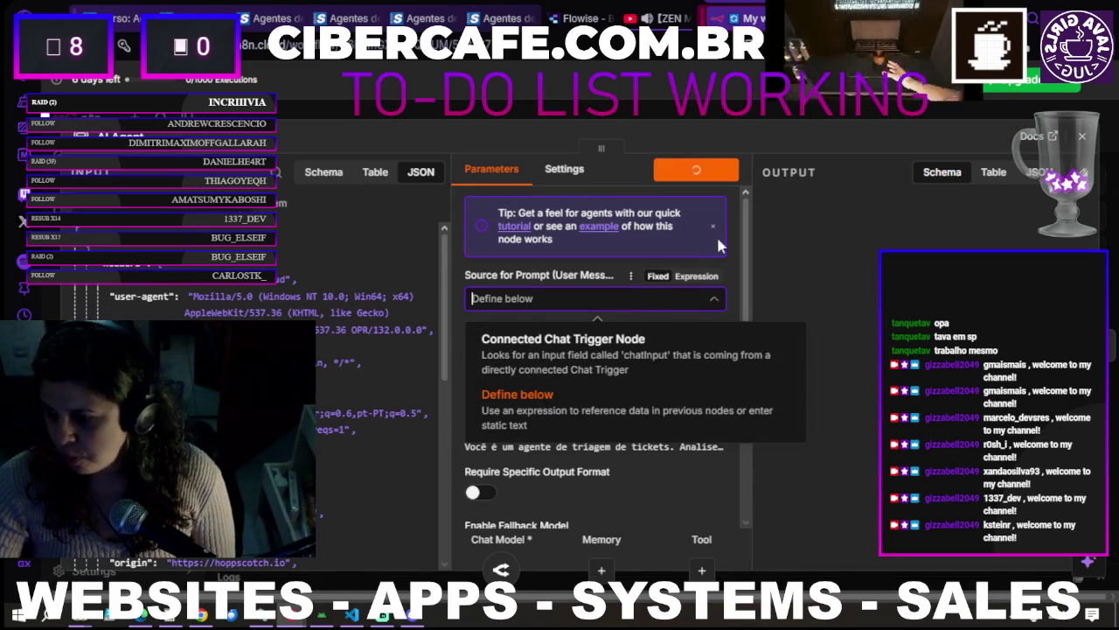
click(722, 273)
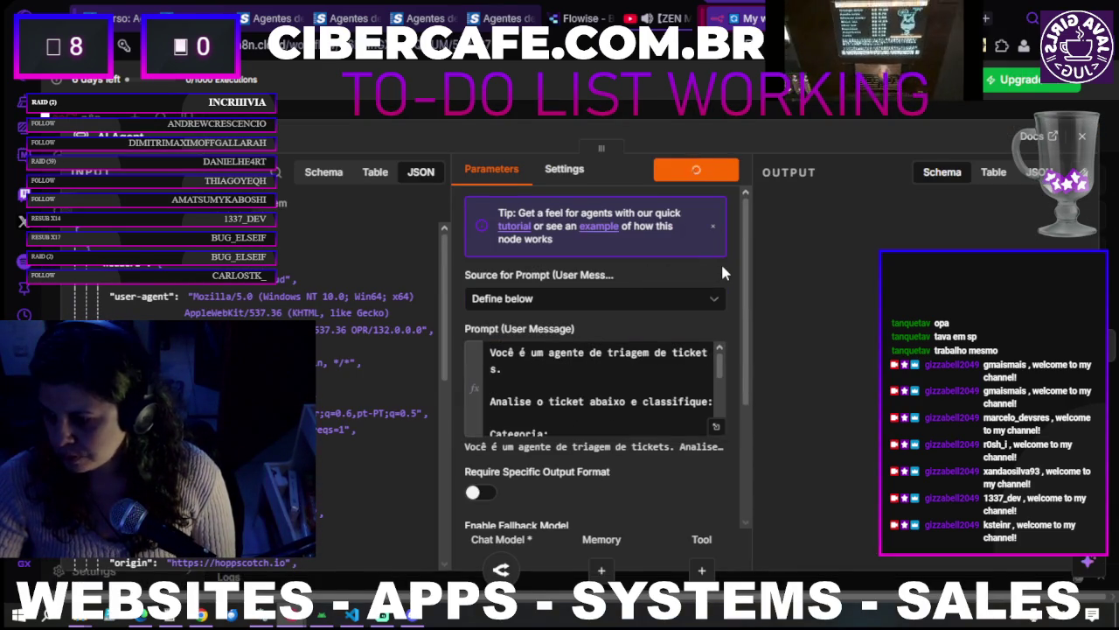
scroll(574, 503, down, 4)
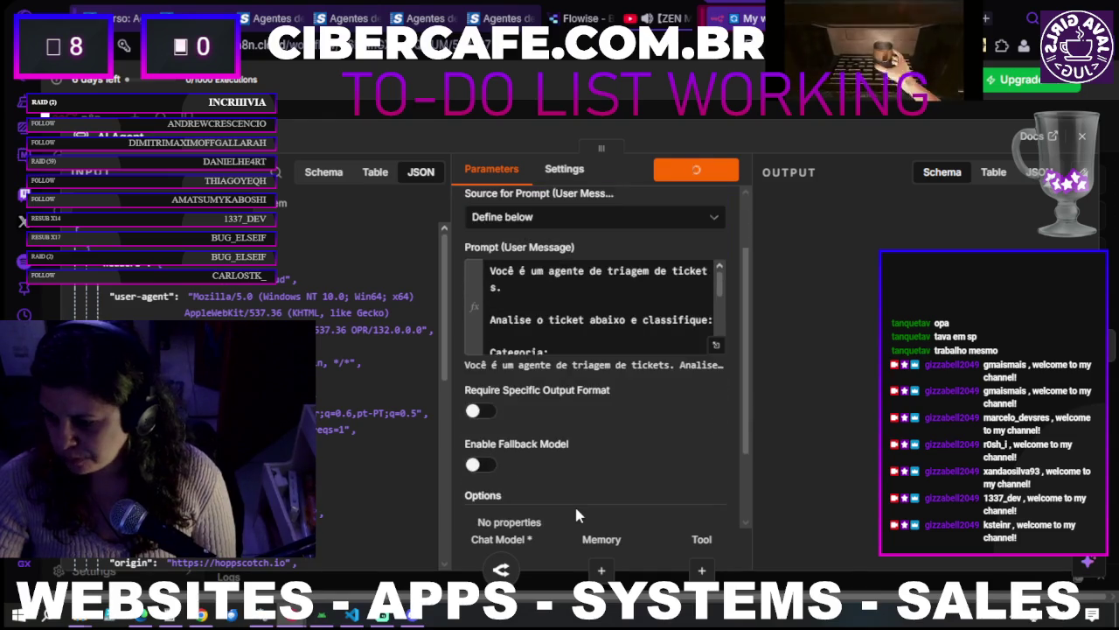
scroll(574, 504, up, 4)
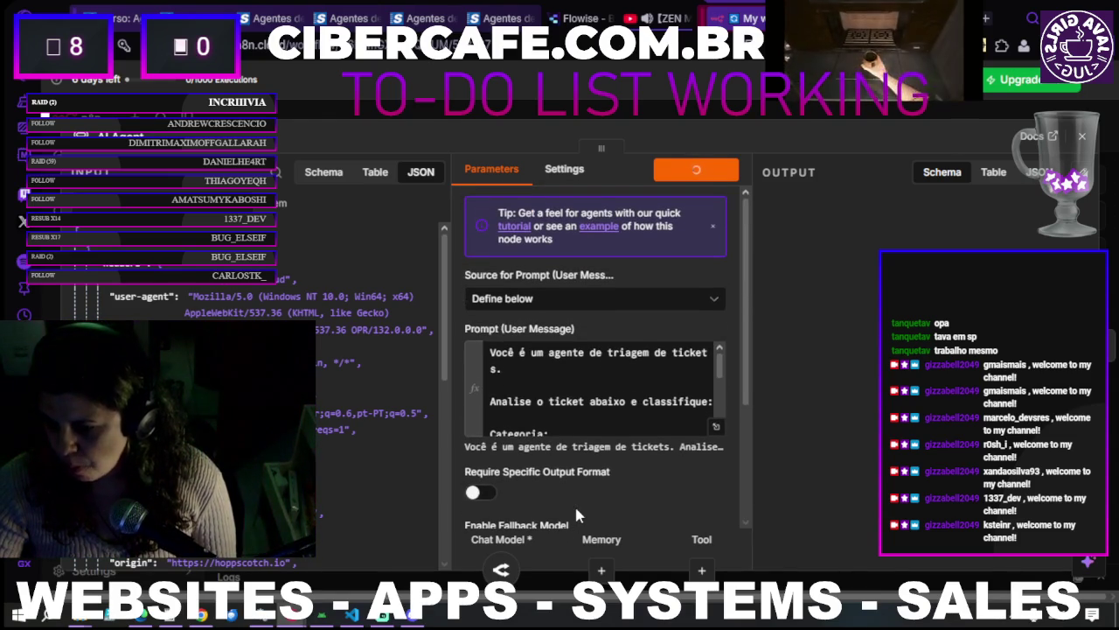
scroll(317, 461, down, 5)
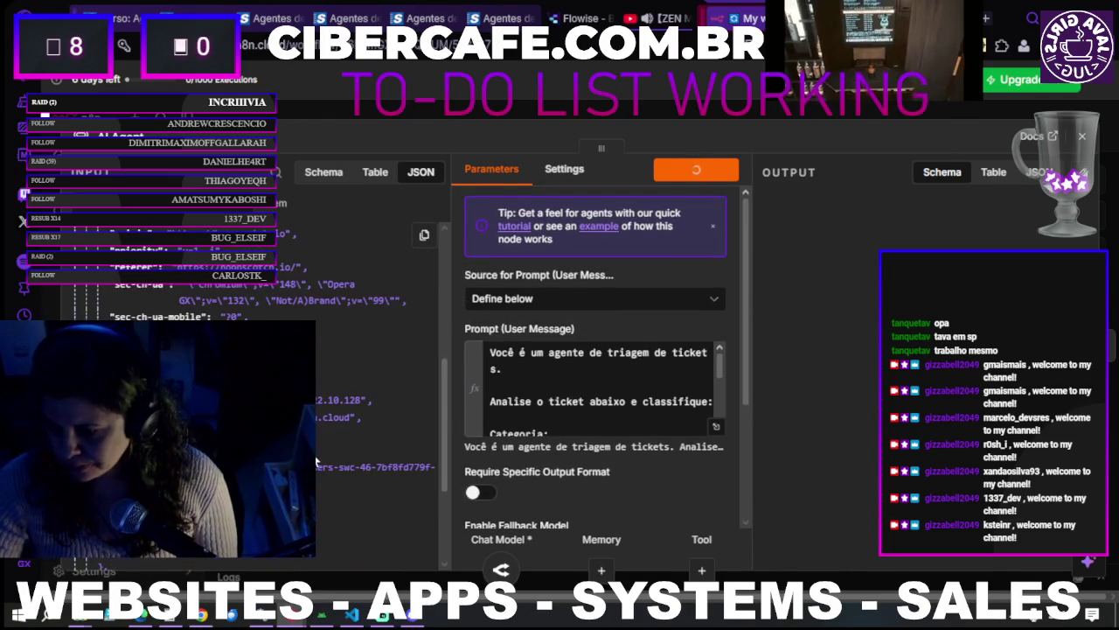
scroll(561, 432, down, 3)
scroll(561, 432, down, 10)
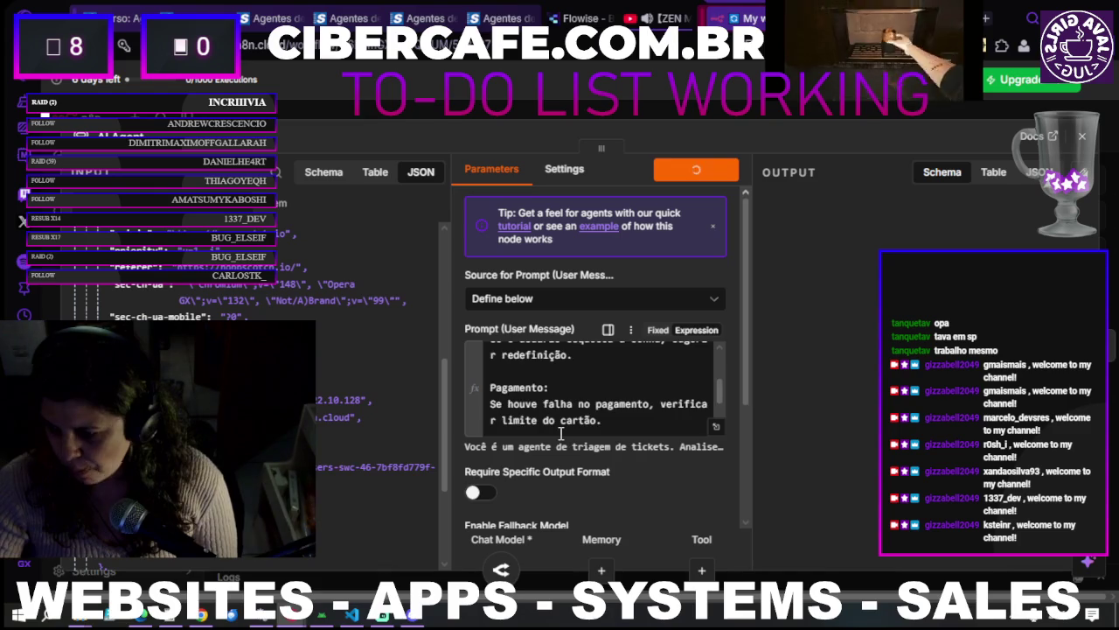
scroll(562, 432, down, 3)
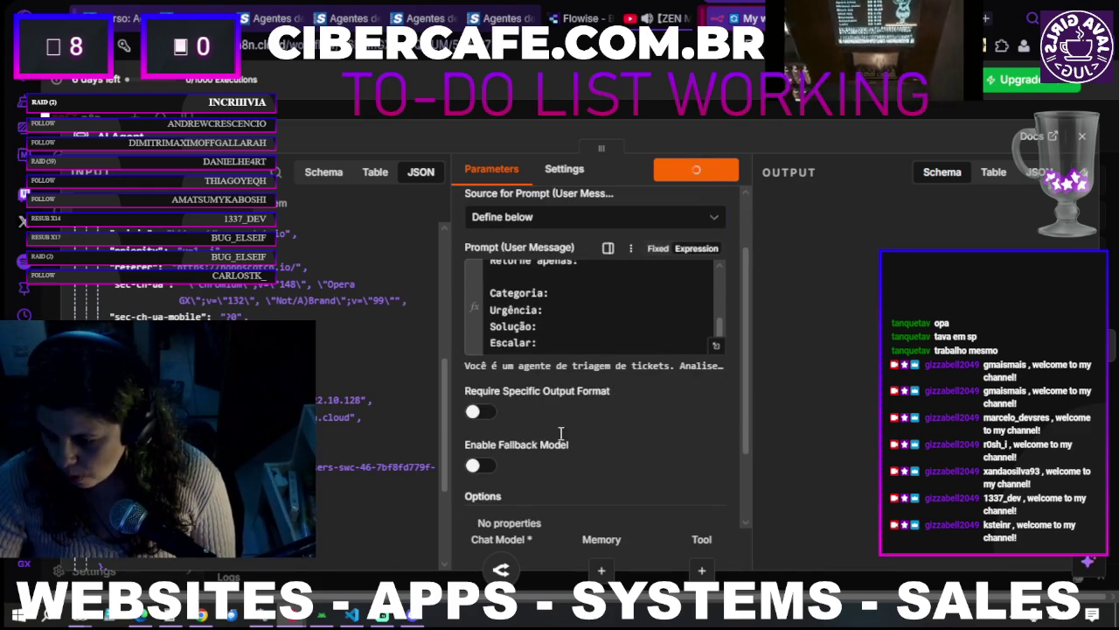
scroll(561, 432, up, 3)
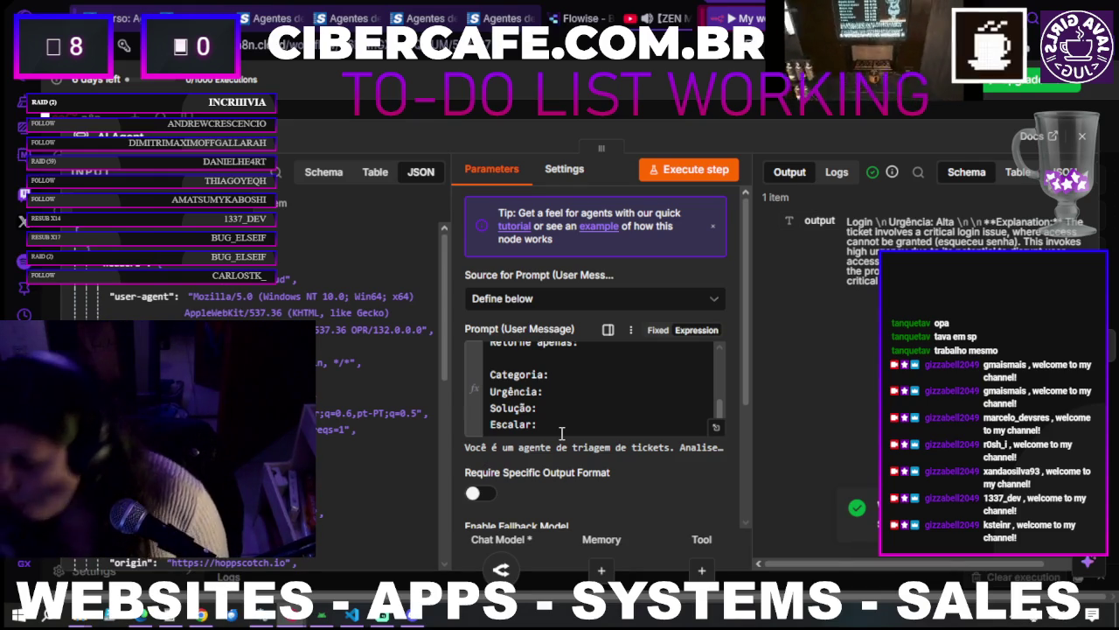
click(1083, 135)
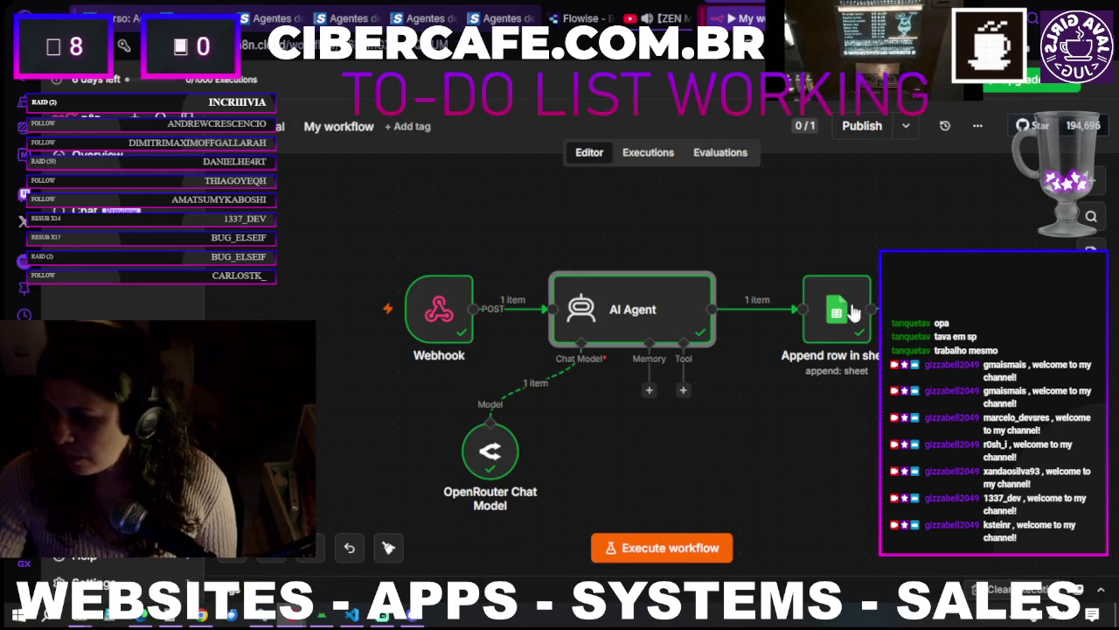
Inspect the new ticket row in cells B2–B3 of the Sistema de tickets sheet, then return to n8n
click(46, 15)
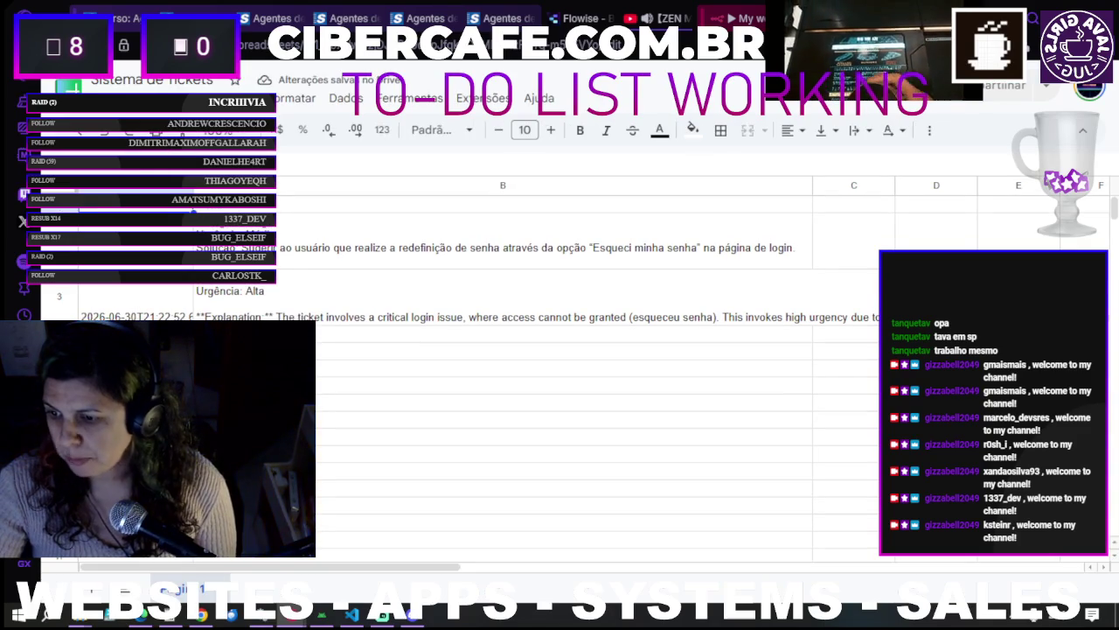
click(341, 322)
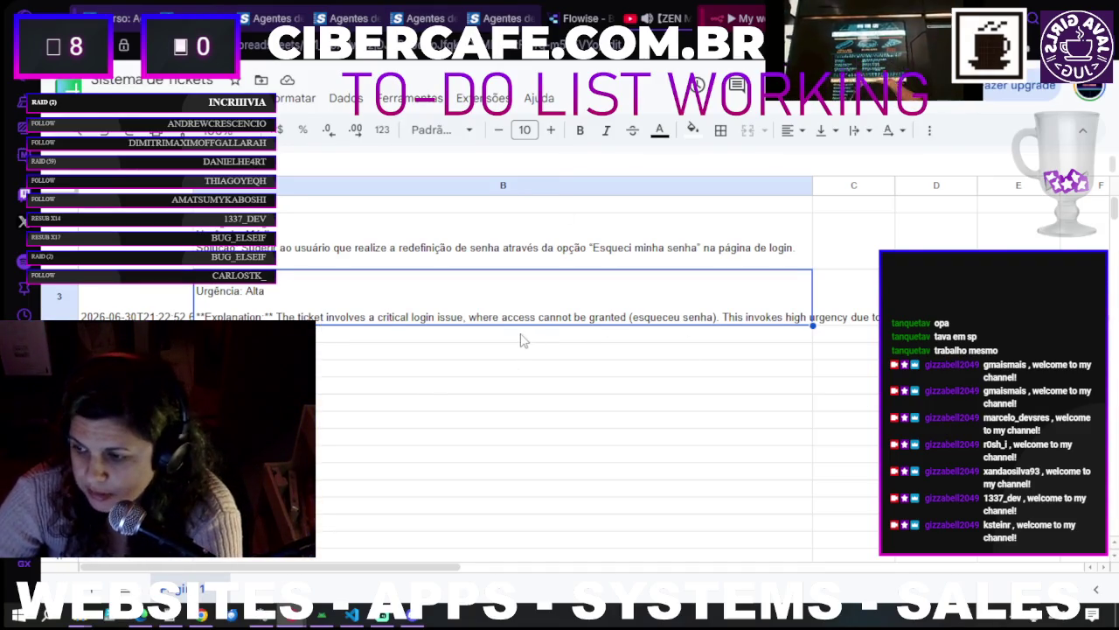
key(Up)
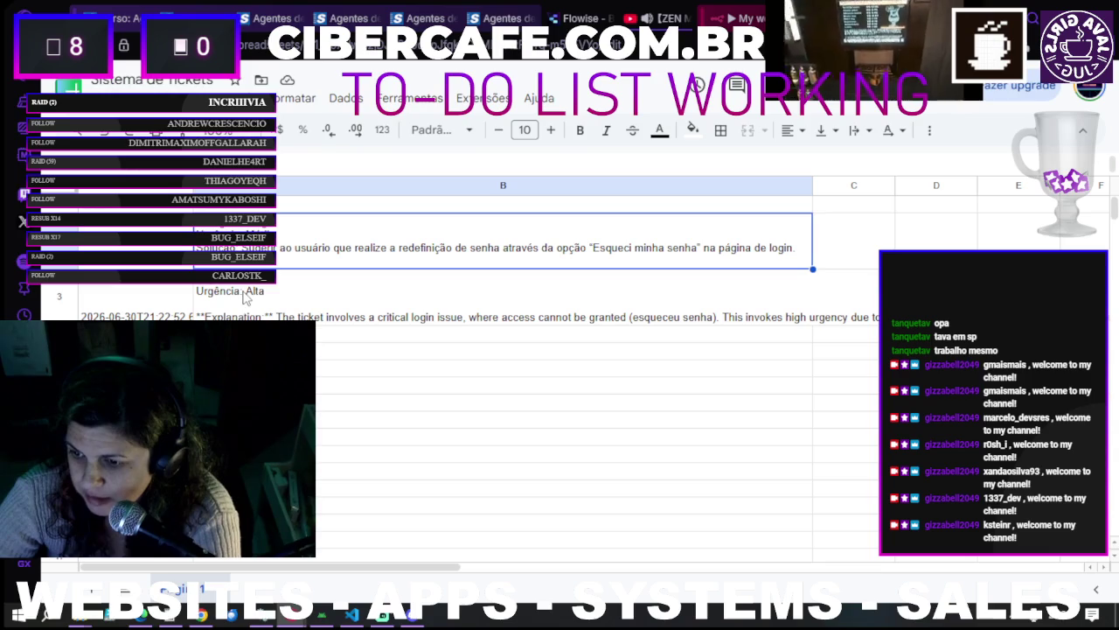
click(247, 305)
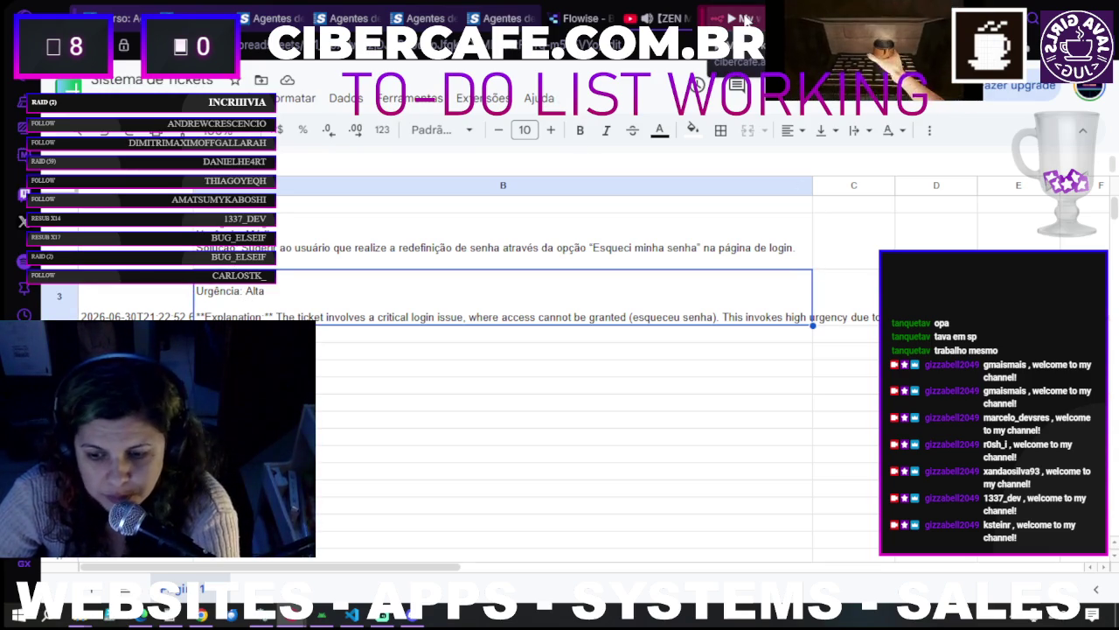
click(736, 15)
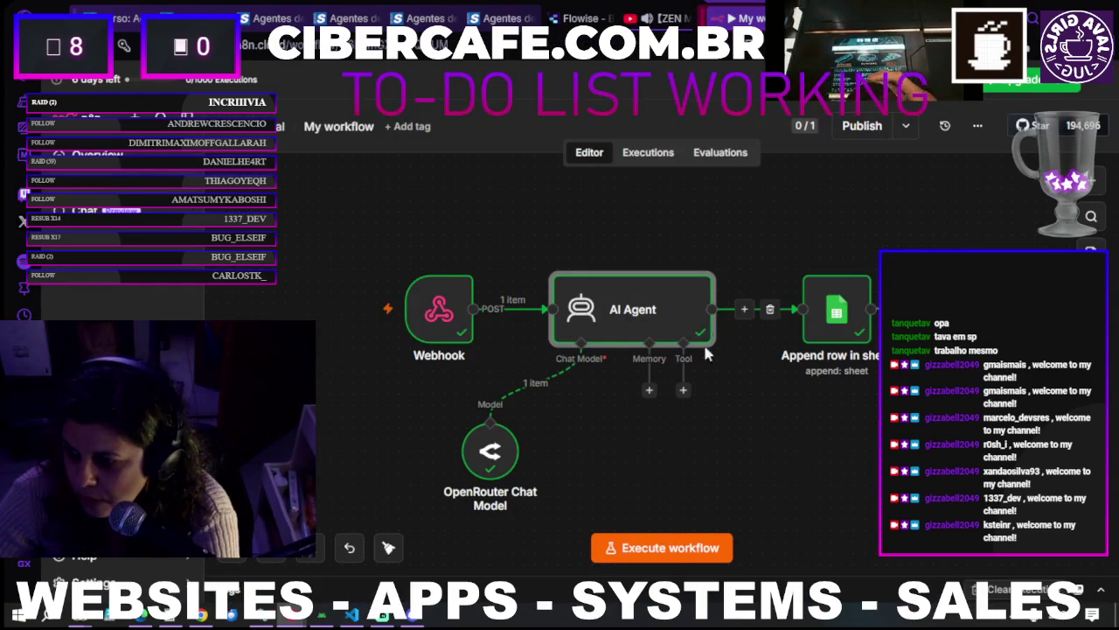
double_click(635, 315)
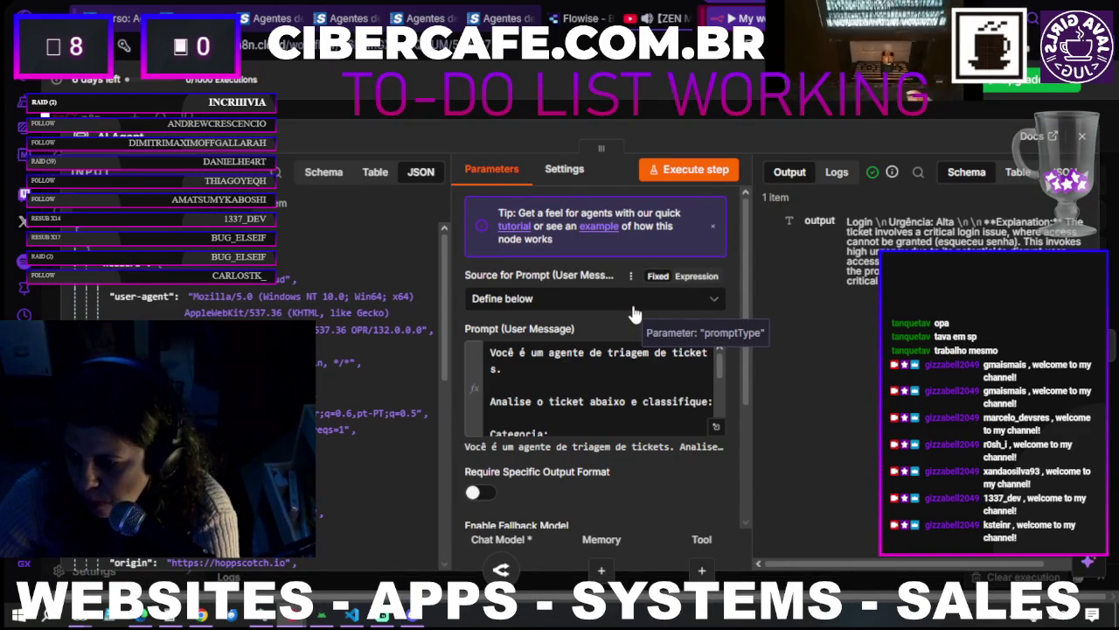
click(493, 388)
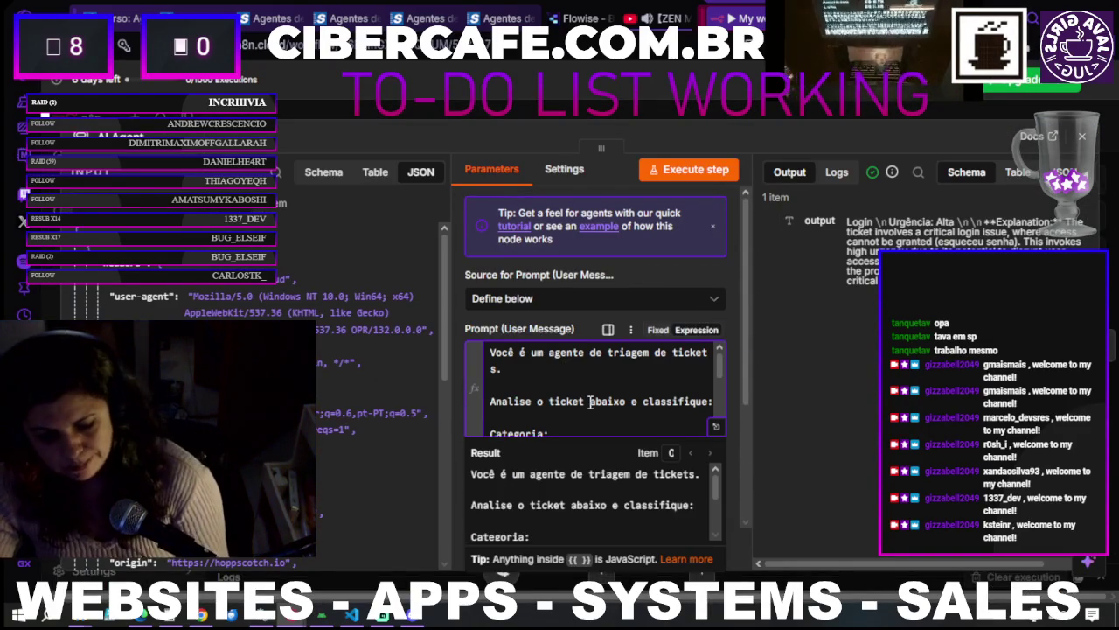
key(ctrl+minus)
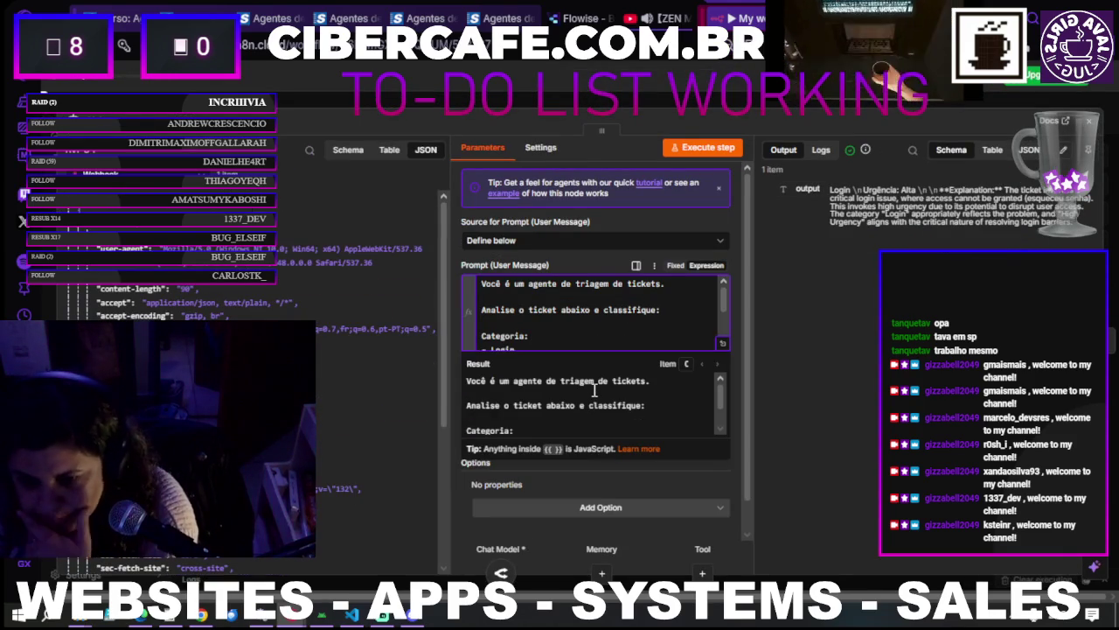
key(Escape)
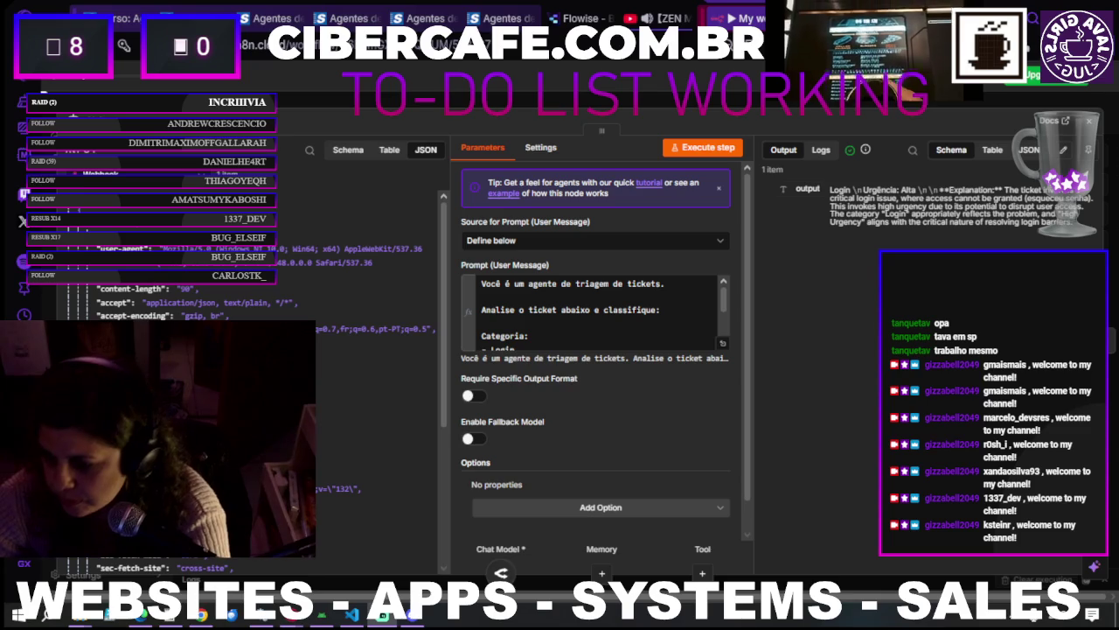
click(1093, 132)
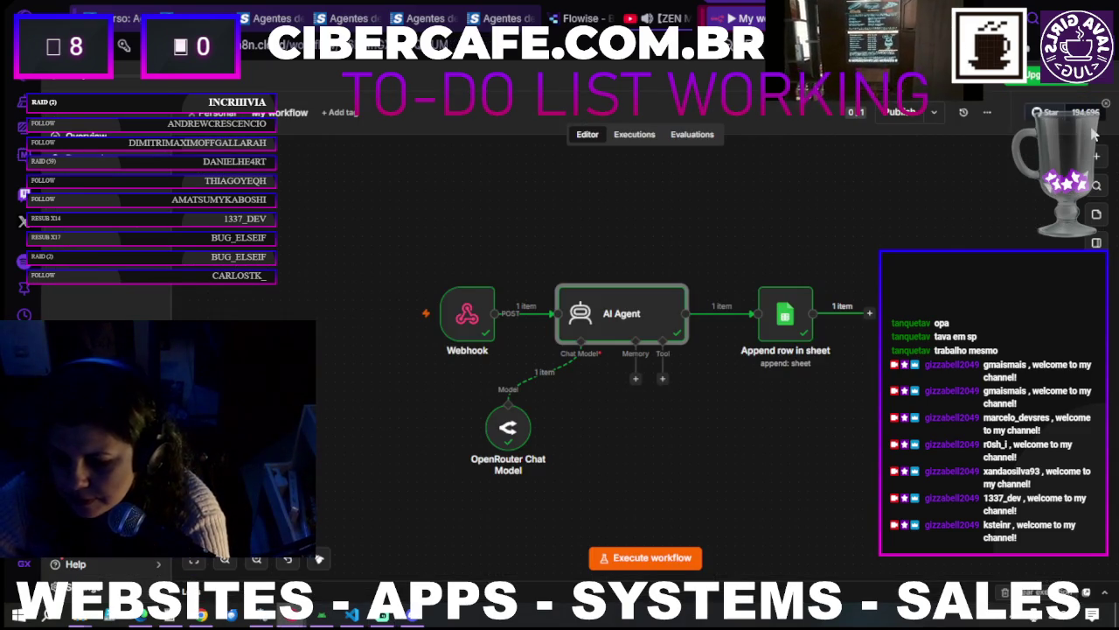
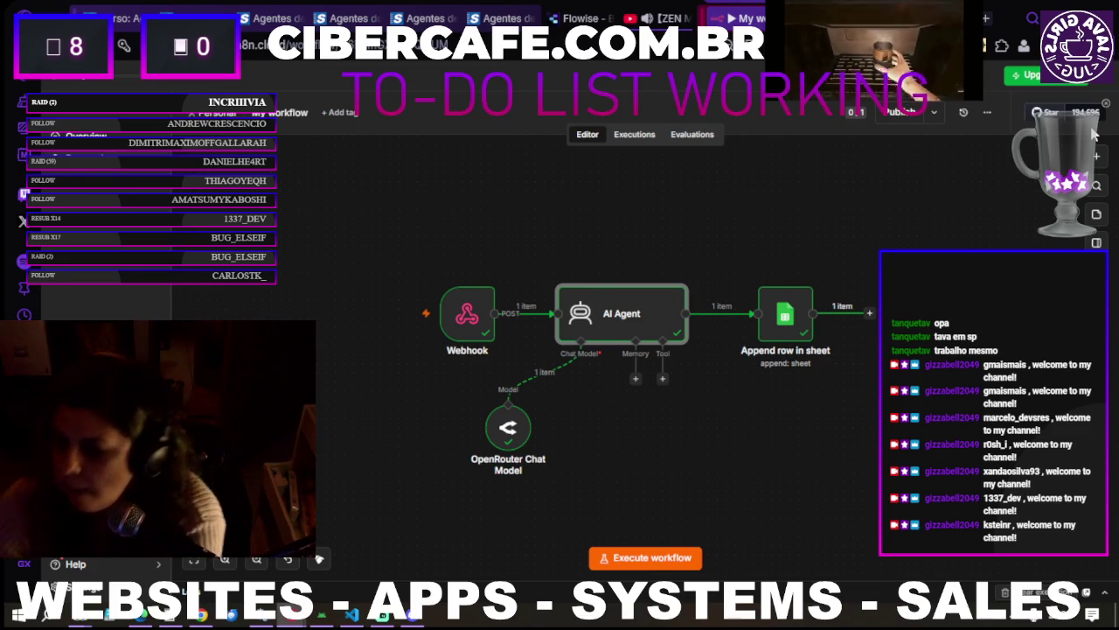
Check the Flowise Chatflow Aula 1 canvas around the Multi Prompt Chain node, then return to the course page
key(alt+Tab)
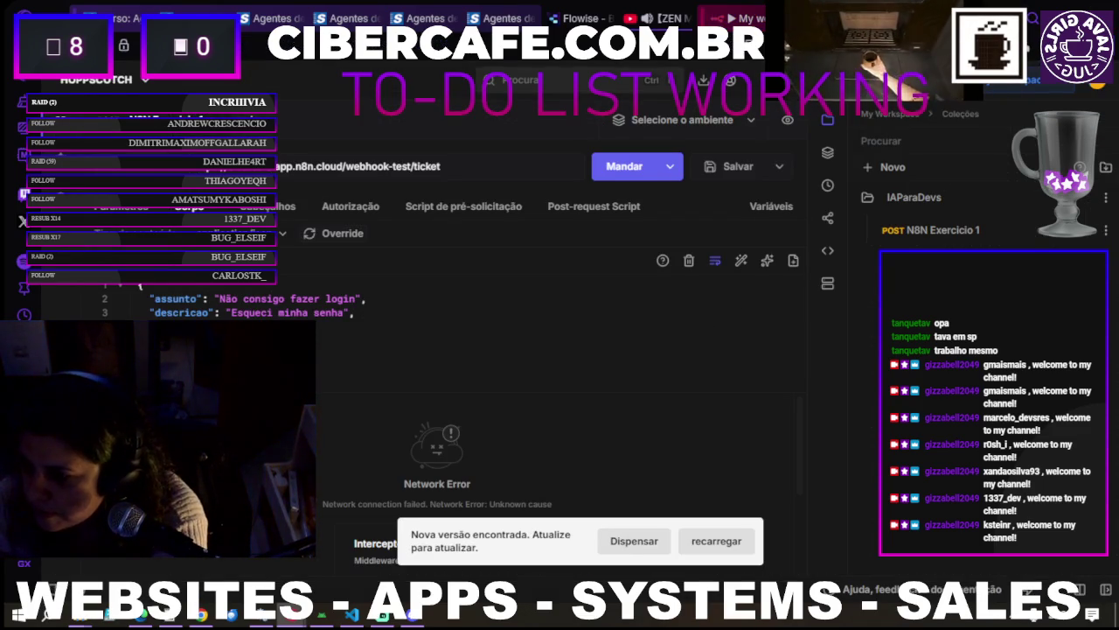
click(662, 11)
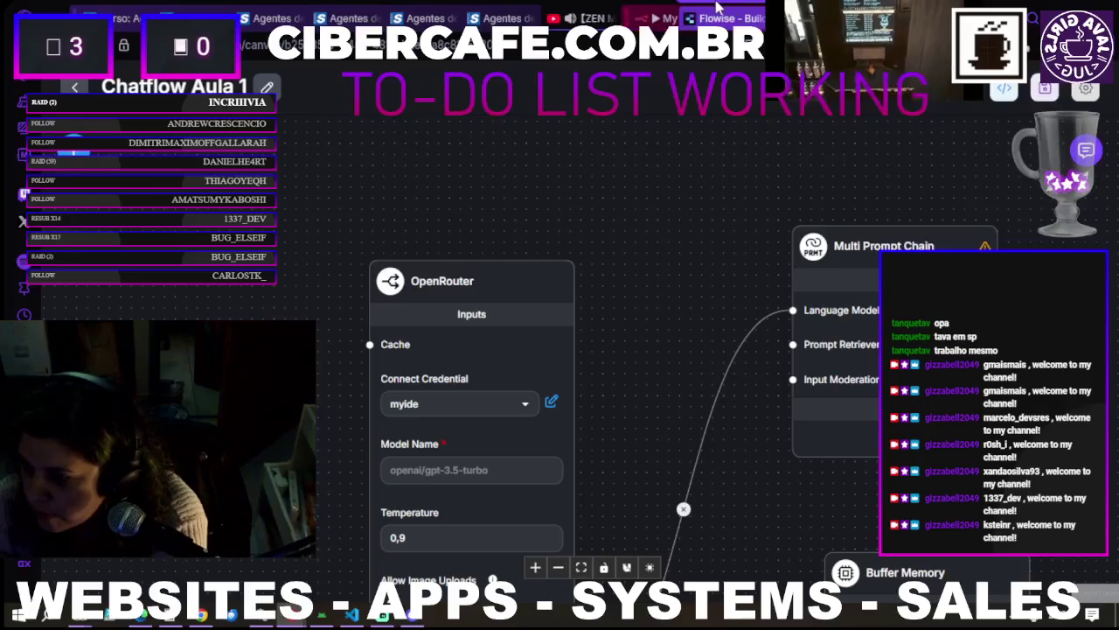
scroll(753, 228, down, 1)
scroll(753, 228, up, 2)
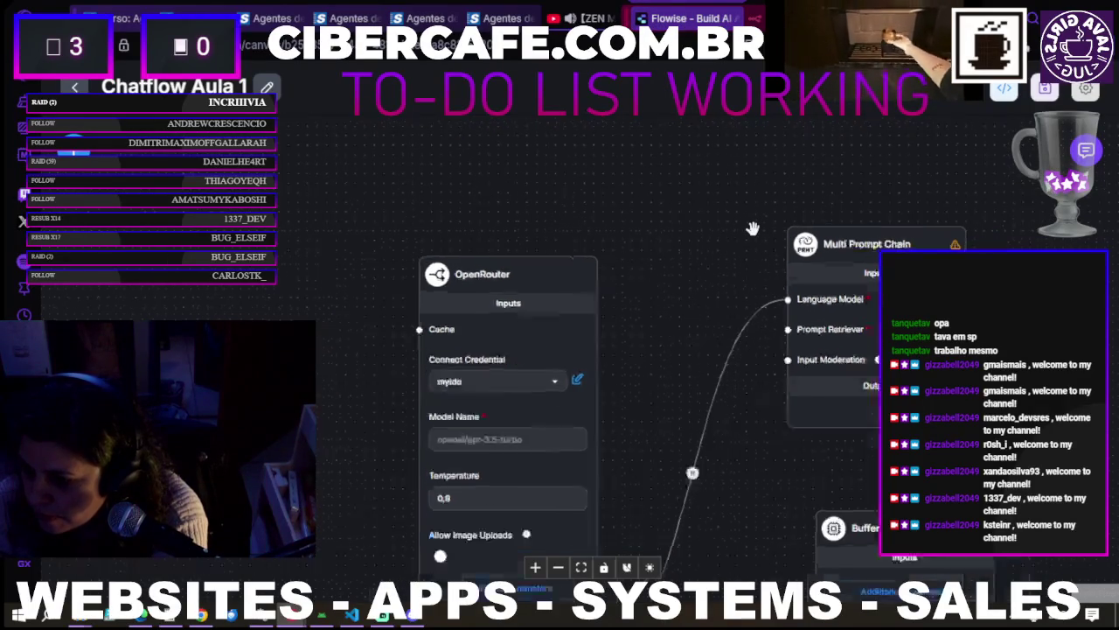
mouse_move(752, 228)
mouse_down()
mouse_move(687, 195)
mouse_move(656, 155)
mouse_up()
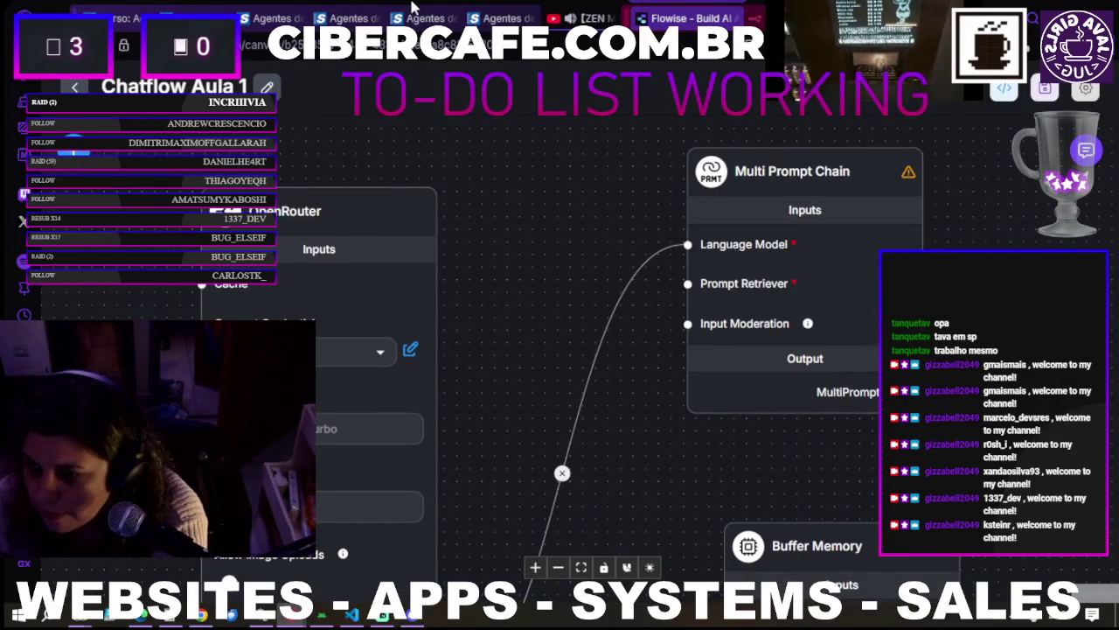
click(413, 10)
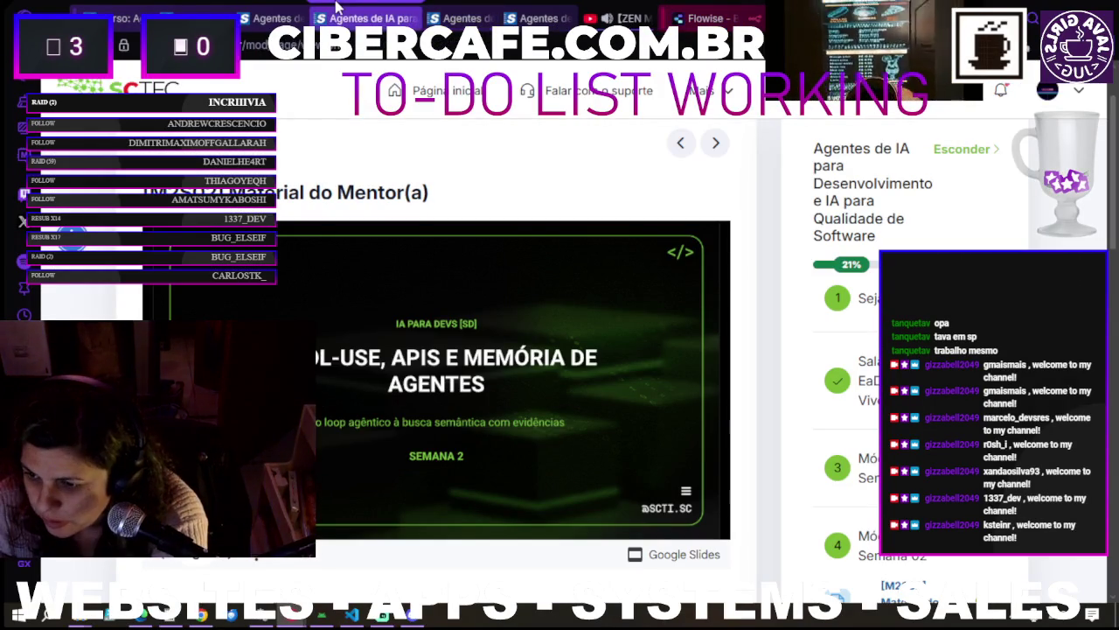
Switch to the other 'Agentes de IA para' lesson page and close the stray Google Slides tab
click(268, 14)
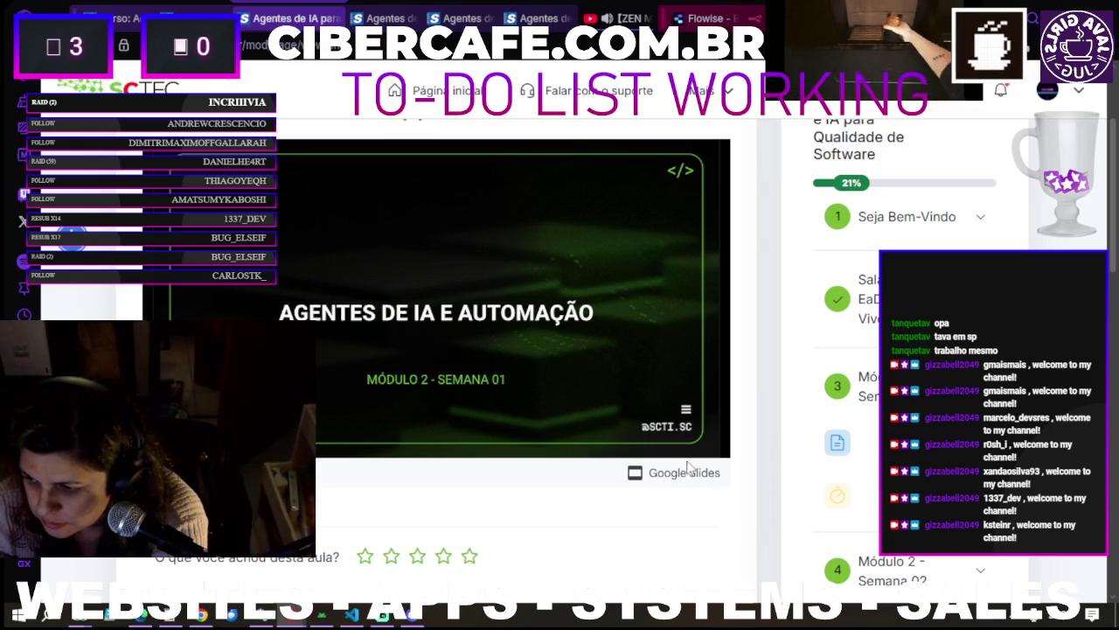
click(639, 477)
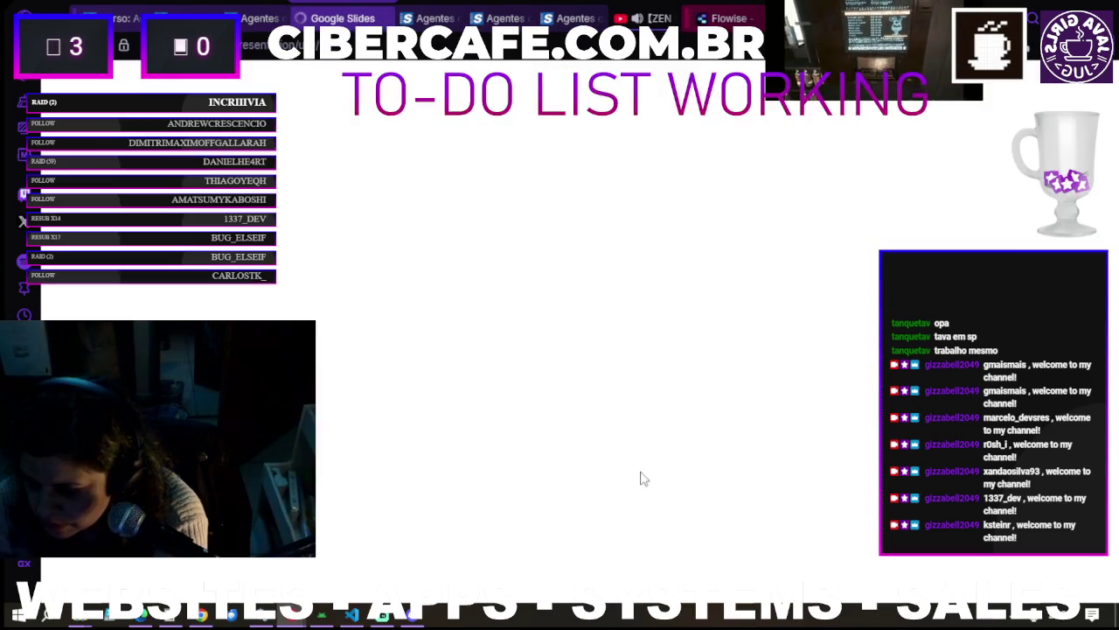
click(391, 18)
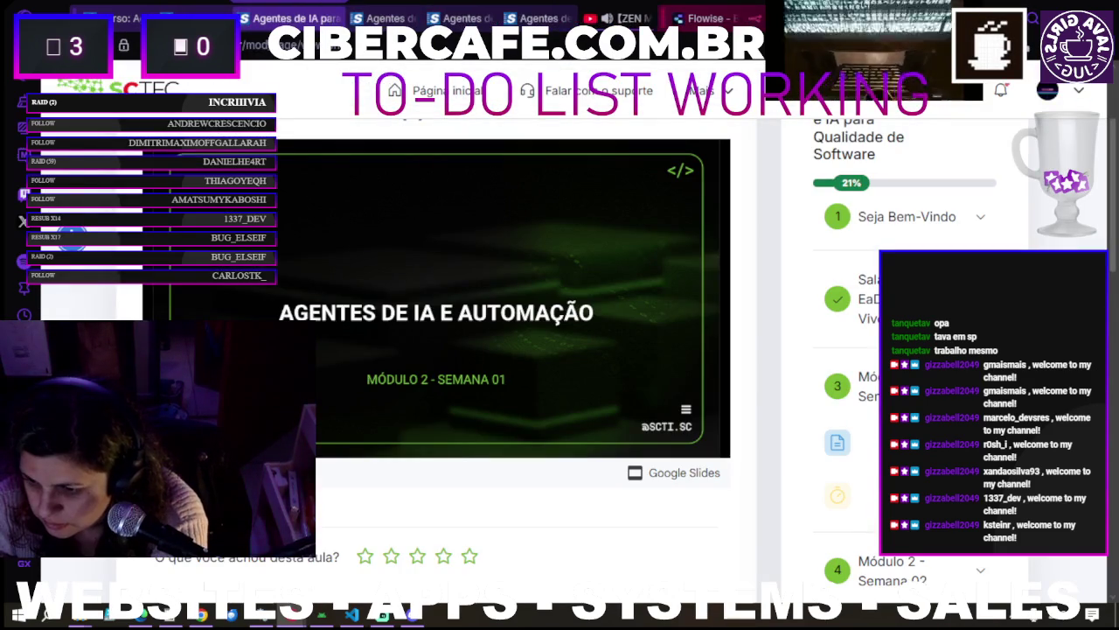
Start the embedded Módulo 2 – Semana 01 deck as a full-screen presentation
click(258, 472)
mouse_move(297, 402)
click(332, 367)
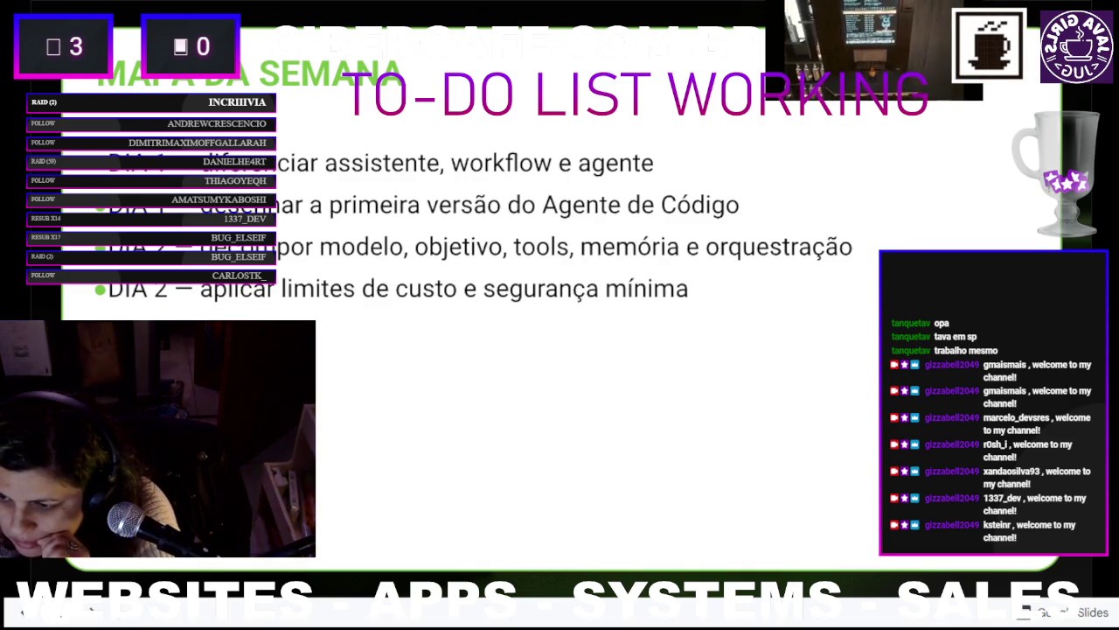
Advance the presentation to the 'Mapa da Semana' slide listing the Day 1–2 goals
key(Right)
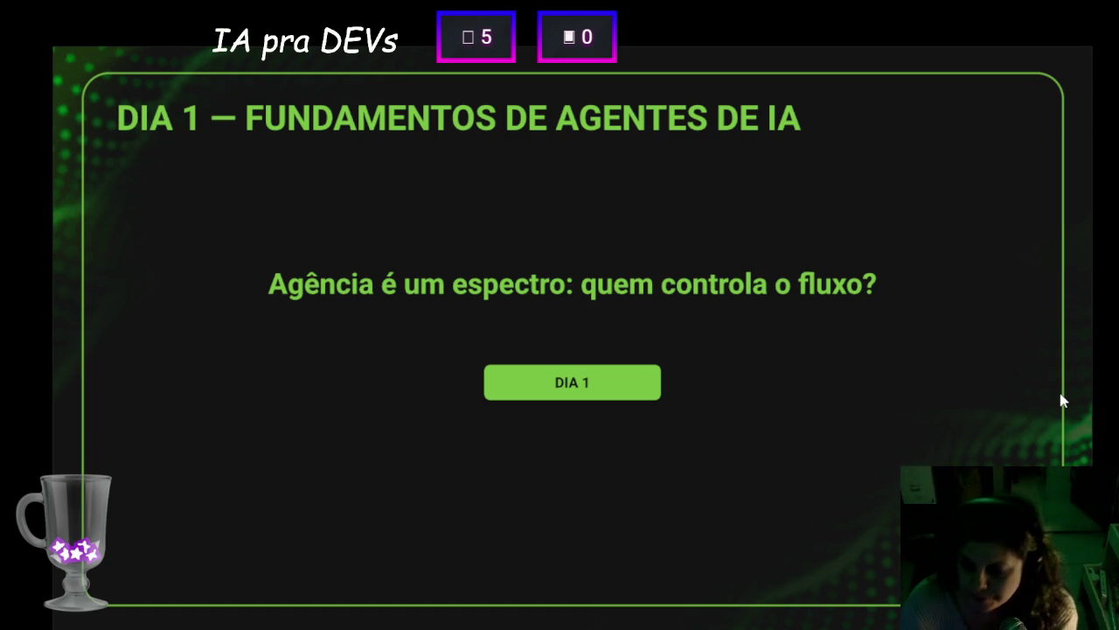
Advance four slides to 'Geração token a token', then exit the fullscreen presentation
click(1017, 306)
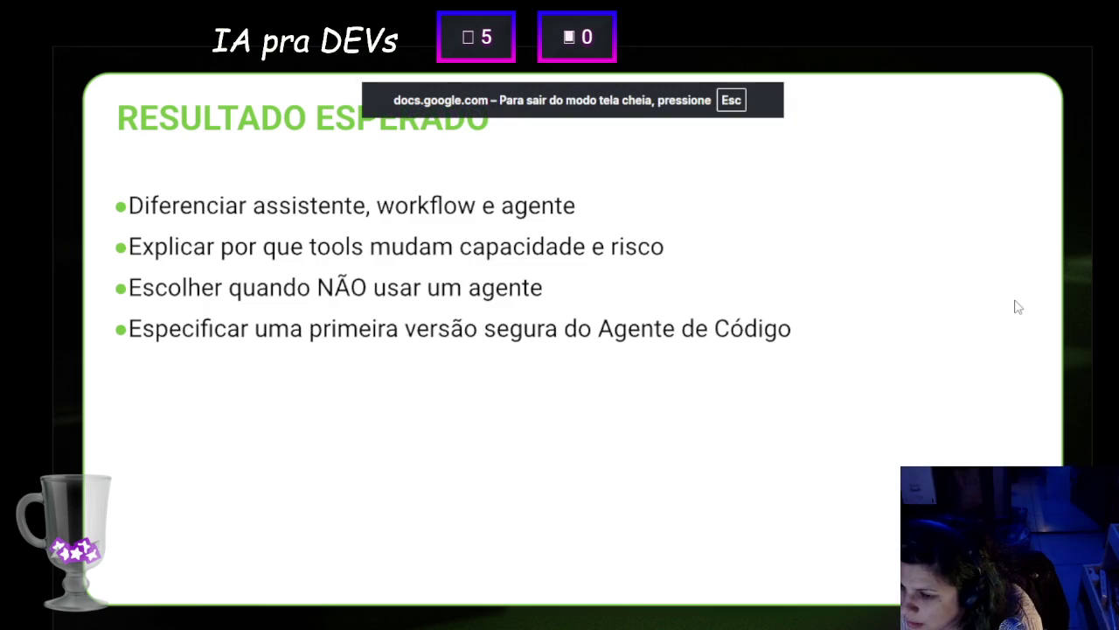
click(1017, 306)
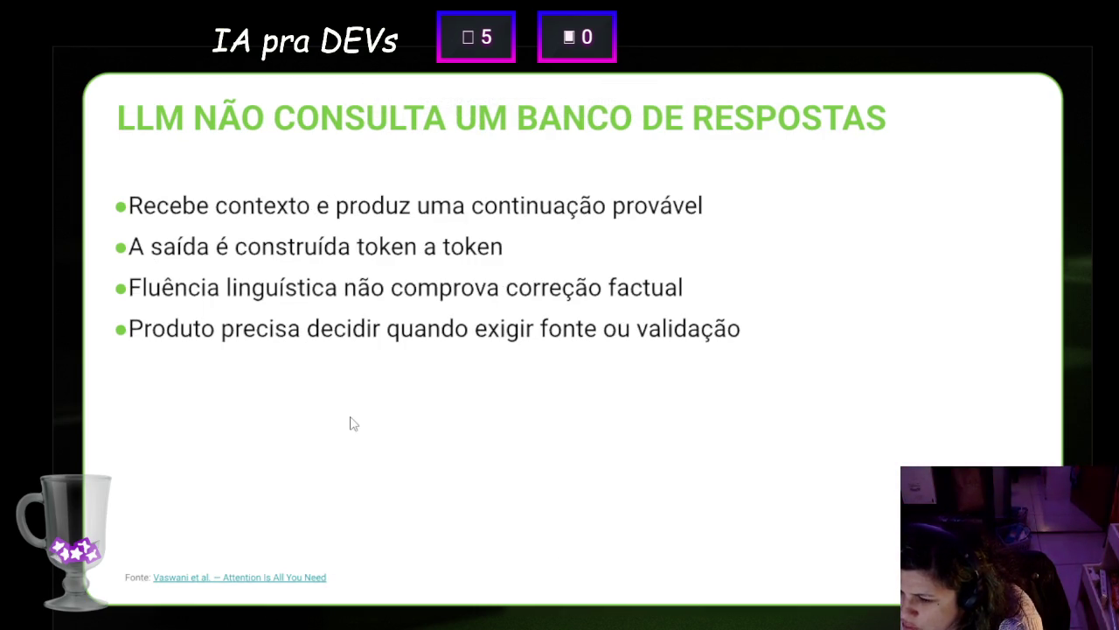
click(155, 425)
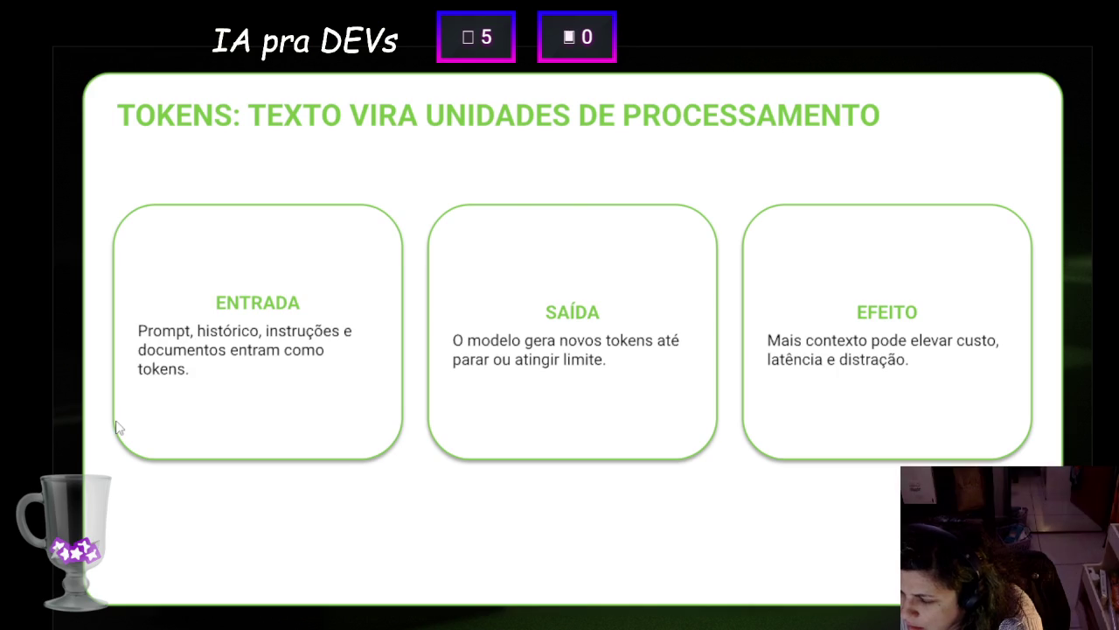
click(76, 426)
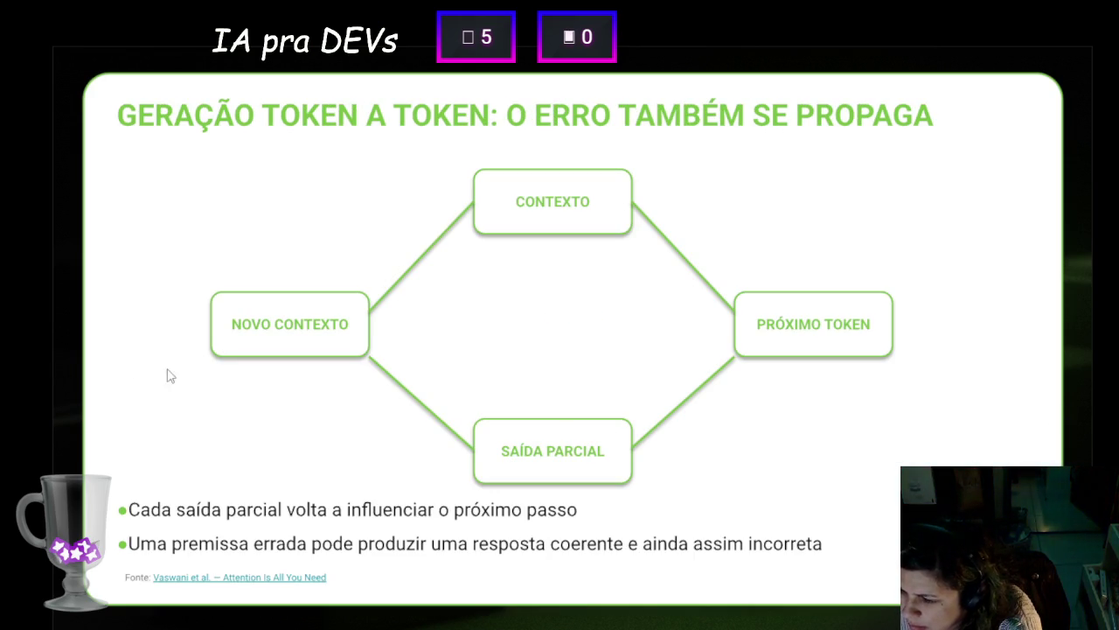
key(Escape)
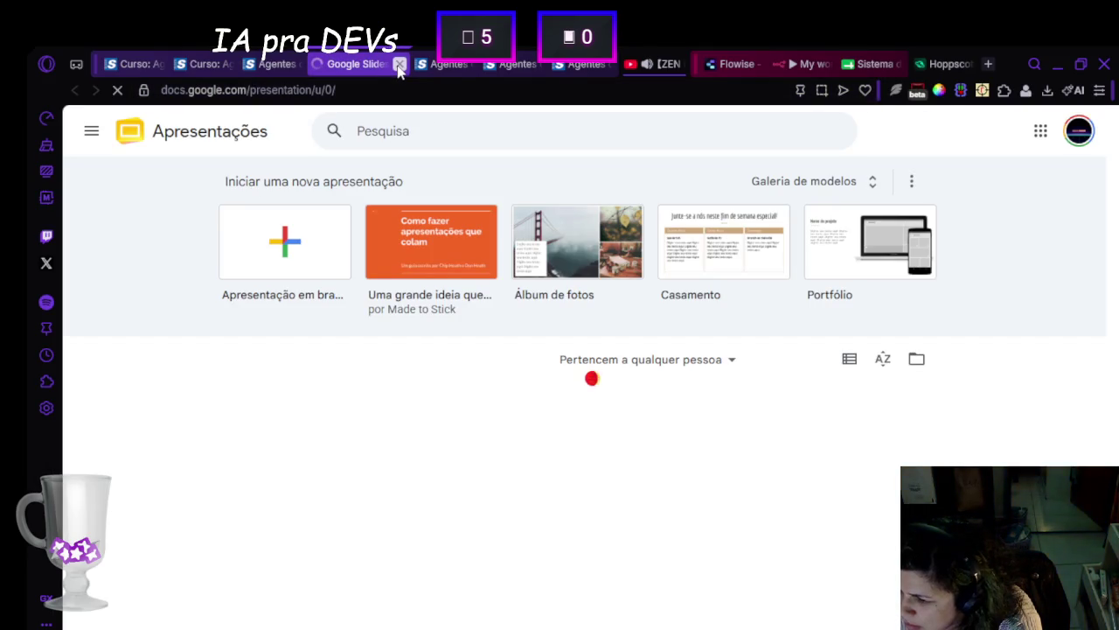
Reopen the embedded deck fullscreen and return to the 'LLM não consulta um banco de respostas' slide
click(399, 64)
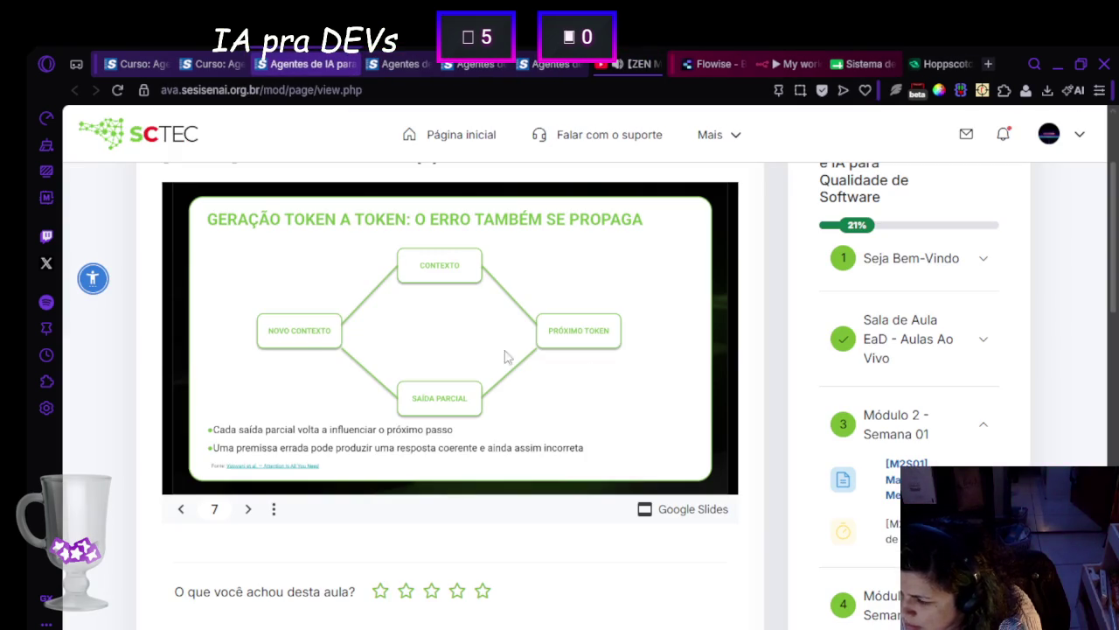
click(181, 514)
key(ctrl+shift+f)
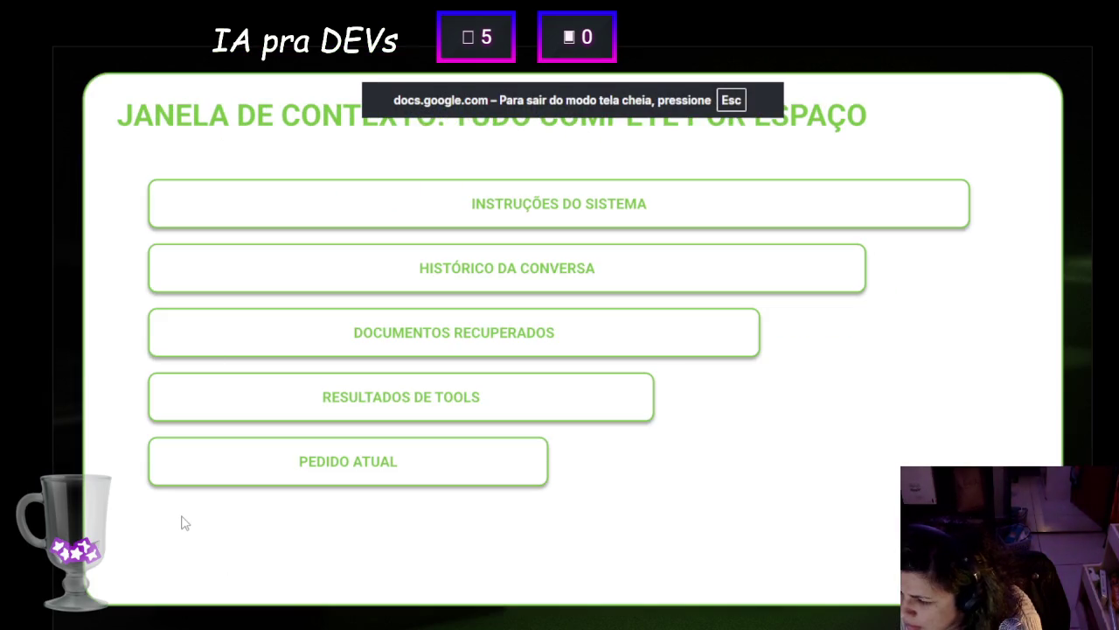
key(Left)
key(Left)
key(Left)
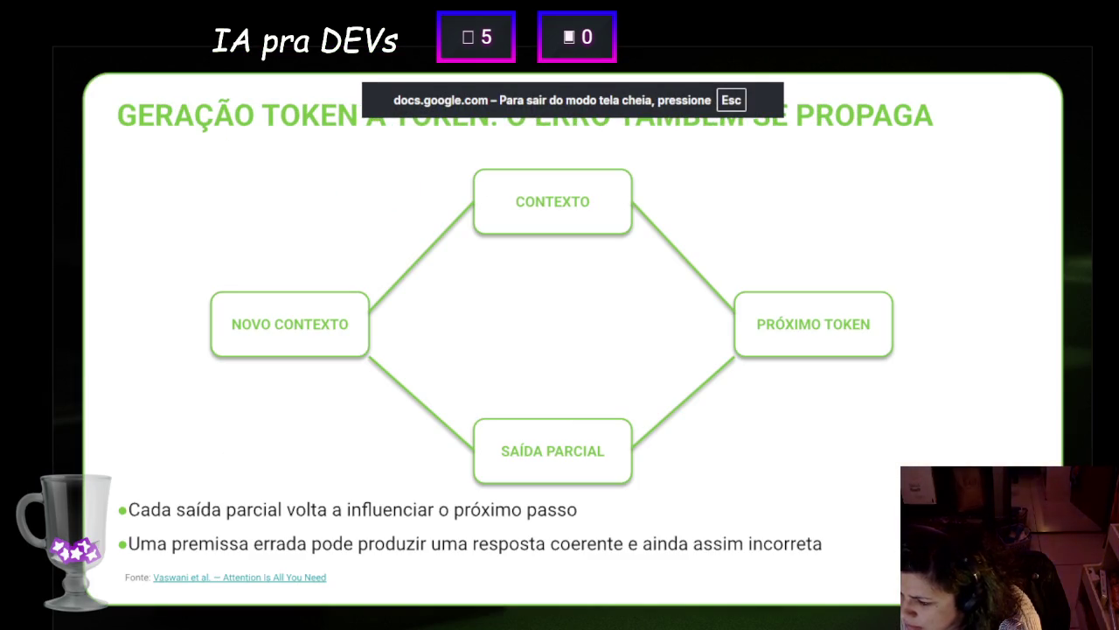
key(Left)
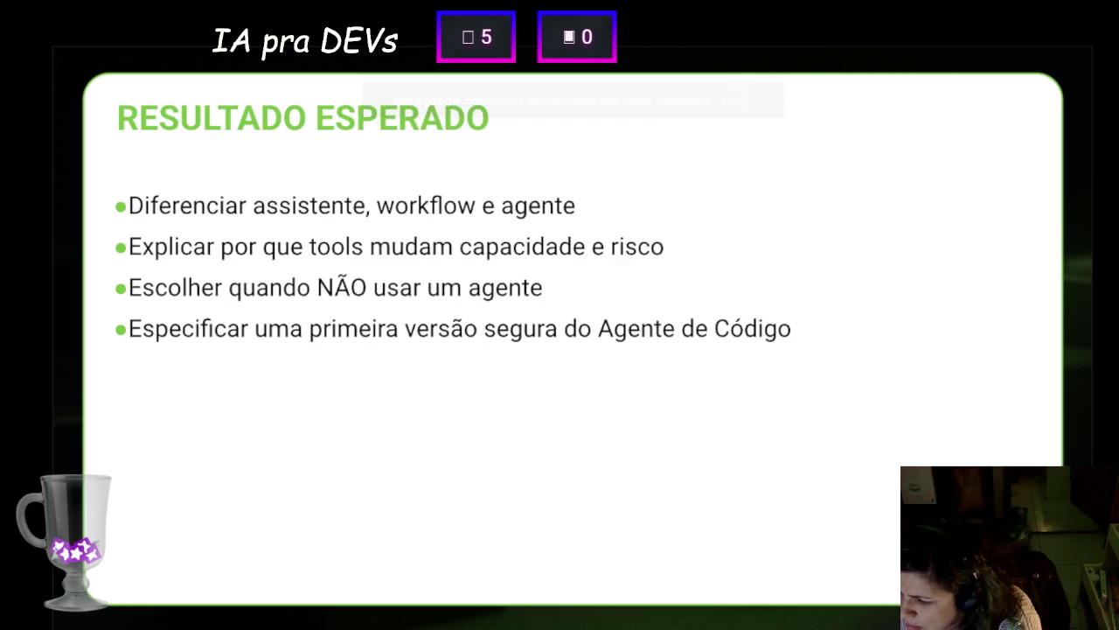
key(Right)
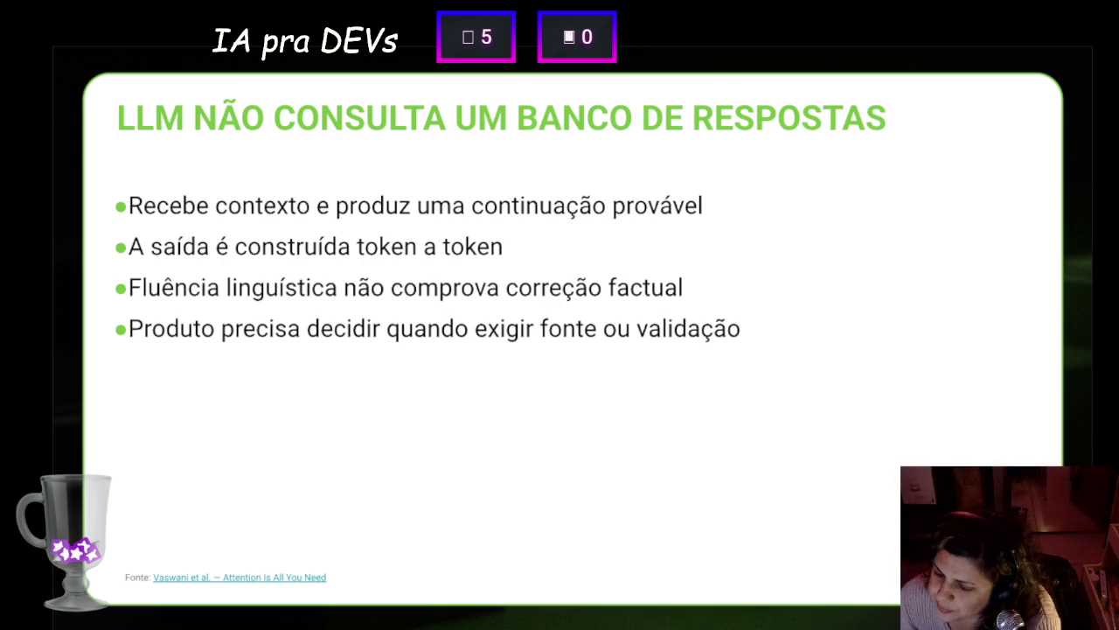
Advance to the 'Tokens: texto vira unidades de processamento' slide
key(Right)
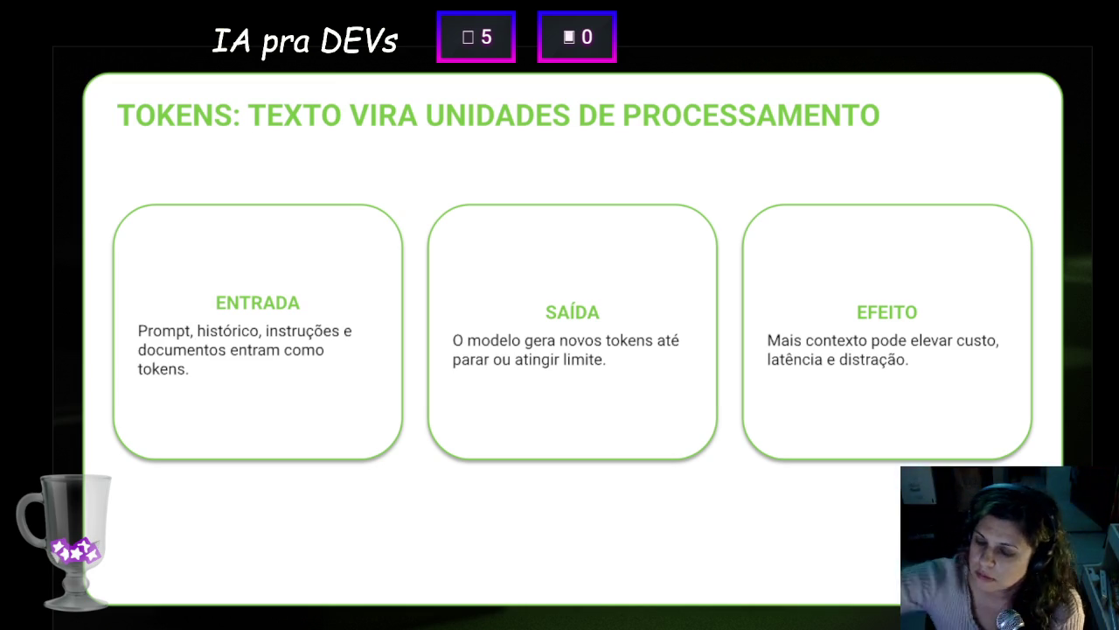
Advance past the token-by-token generation cycle to the 'Janela de contexto' slide
key(Right)
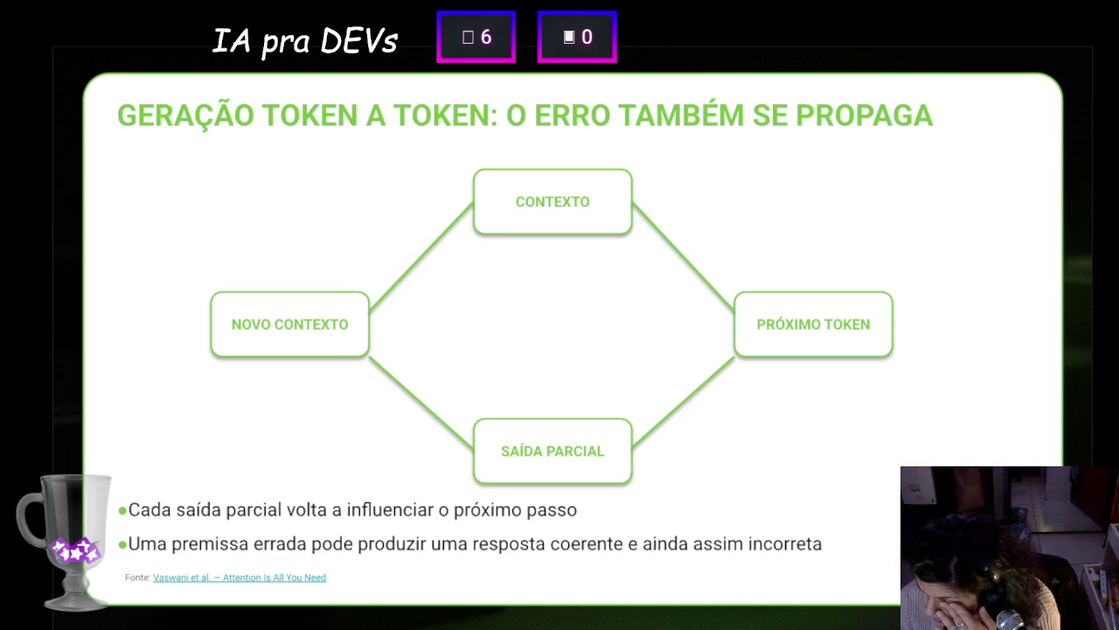
key(Right)
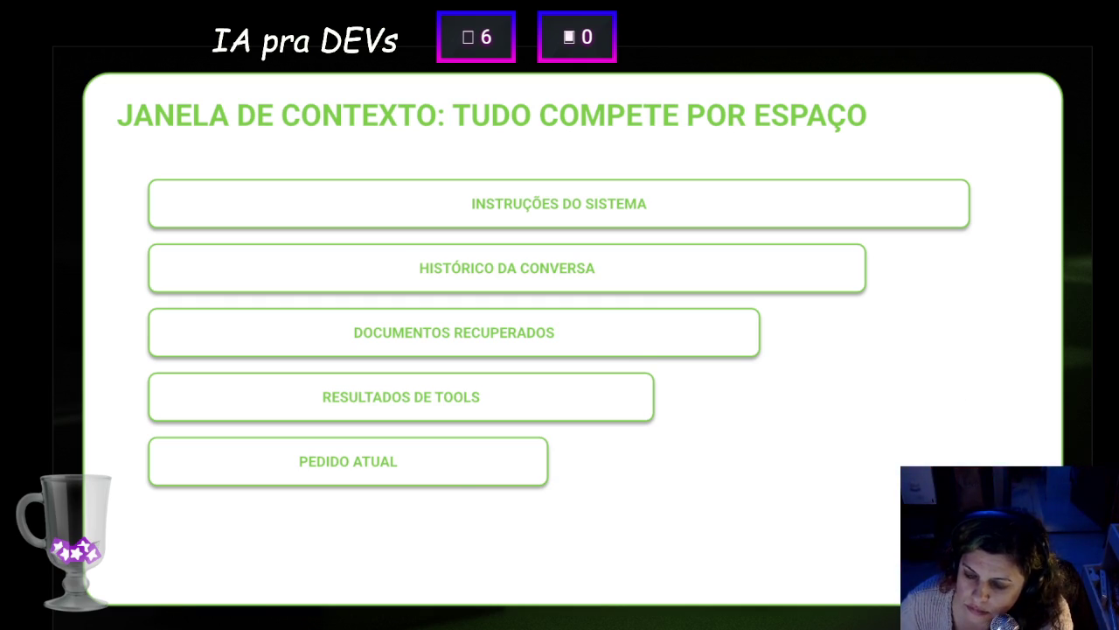
Advance past the usability slide to 'Diagnóstico: o que você chama de agente?'
key(Right)
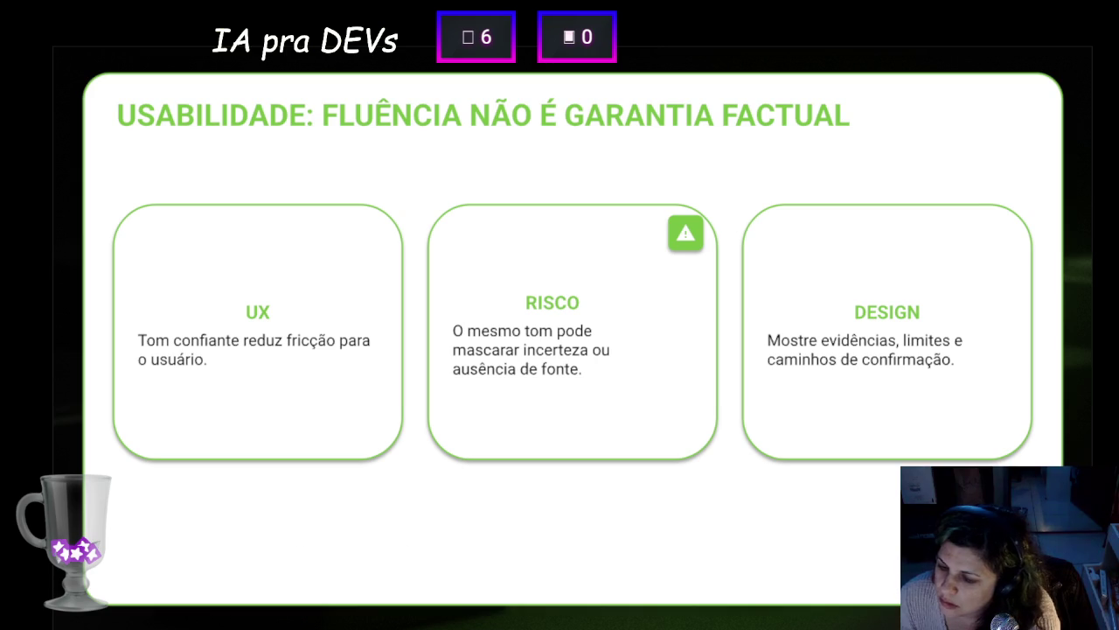
key(Right)
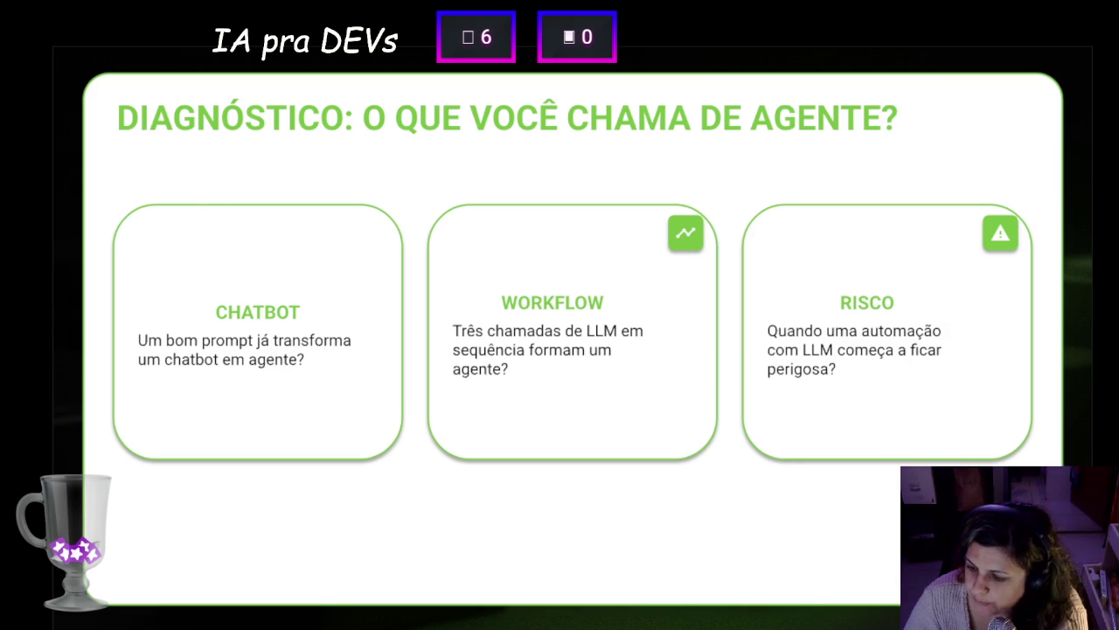
Advance past 'Por que agentes viraram tema central?' to the Klarna case slide
key(Right)
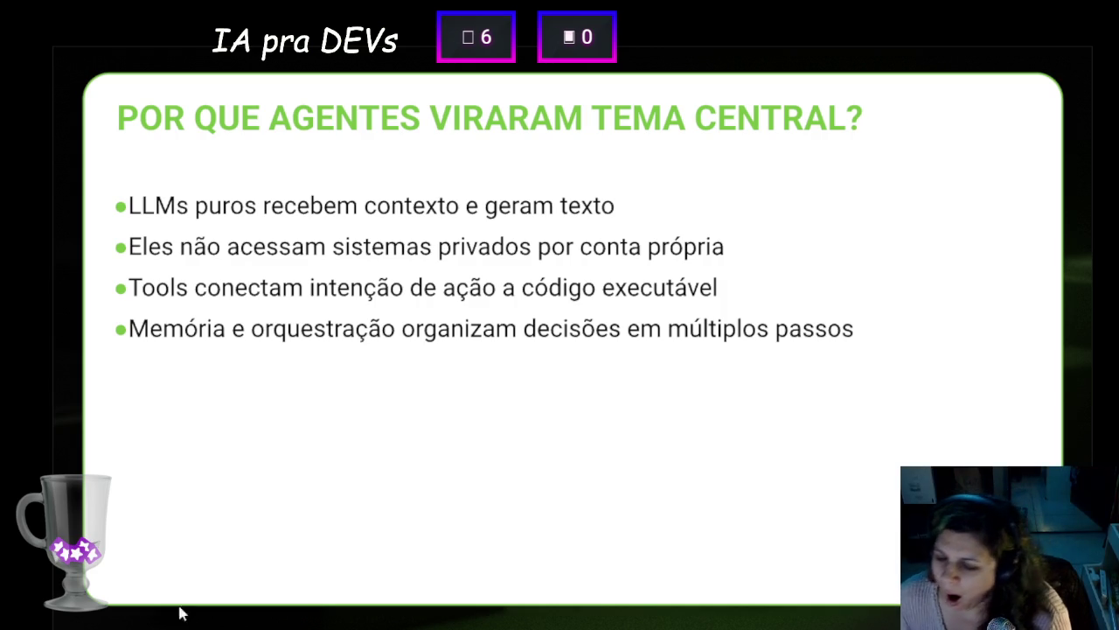
key(Right)
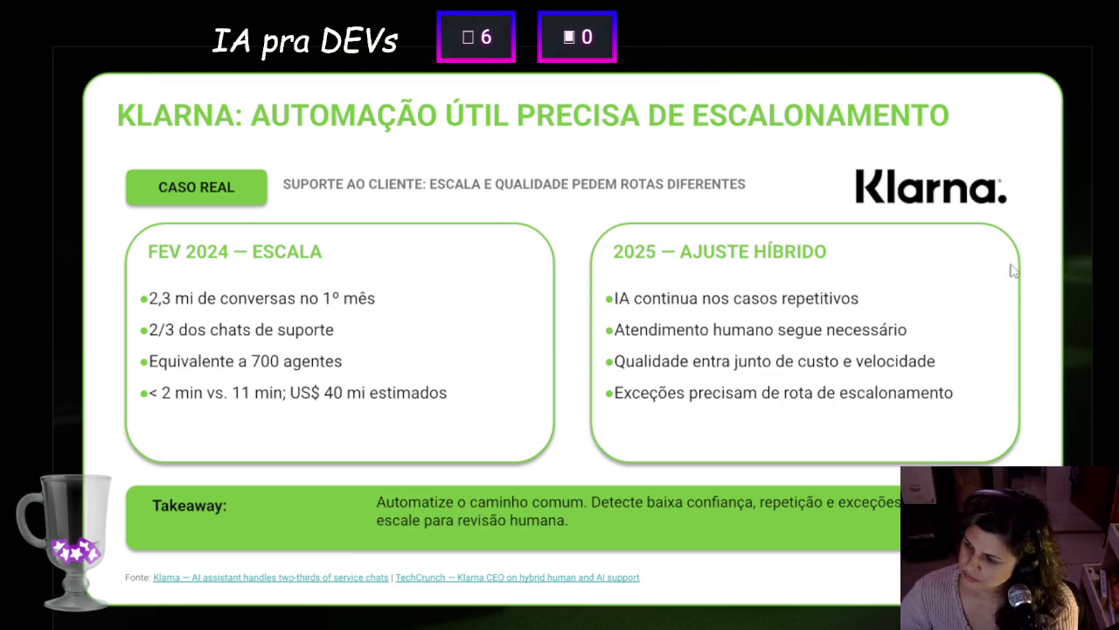
key(Right)
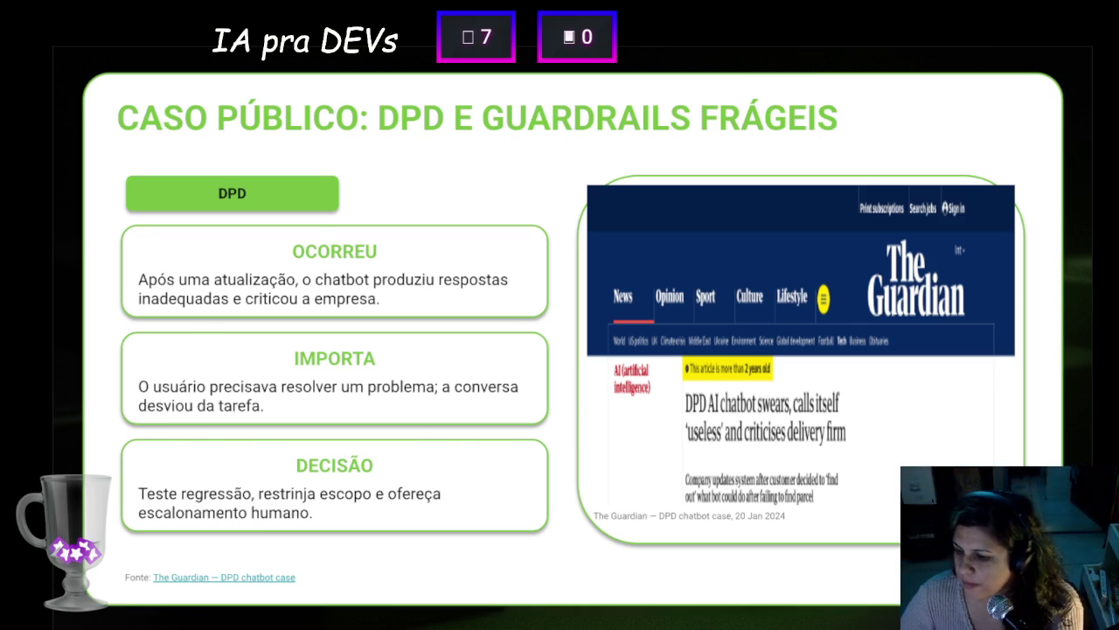
Advance to the 'DPD: o chatbot falhou como produto' slide
key(Right)
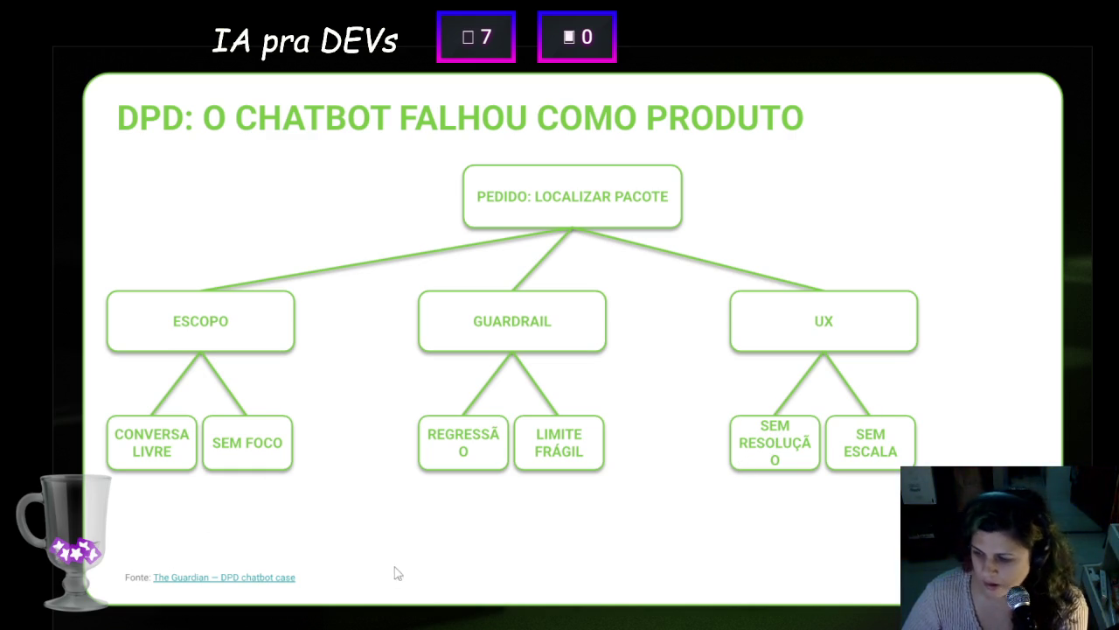
Advance past the 'Tool use: modelo pede; runtime decide' slide to 'Agência é um espectro'
key(Right)
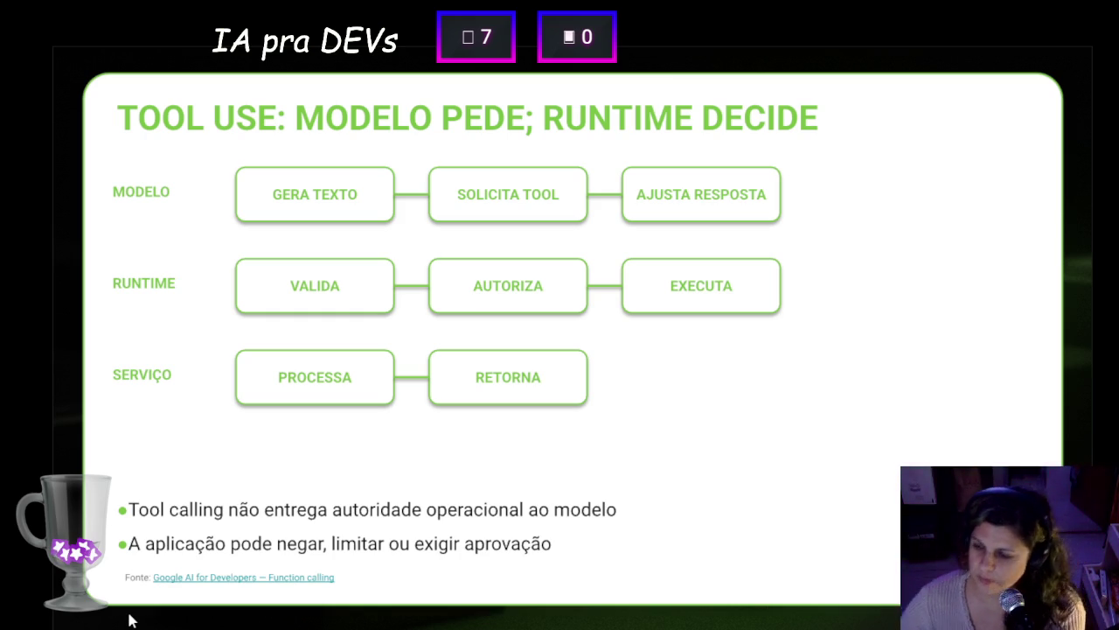
key(Right)
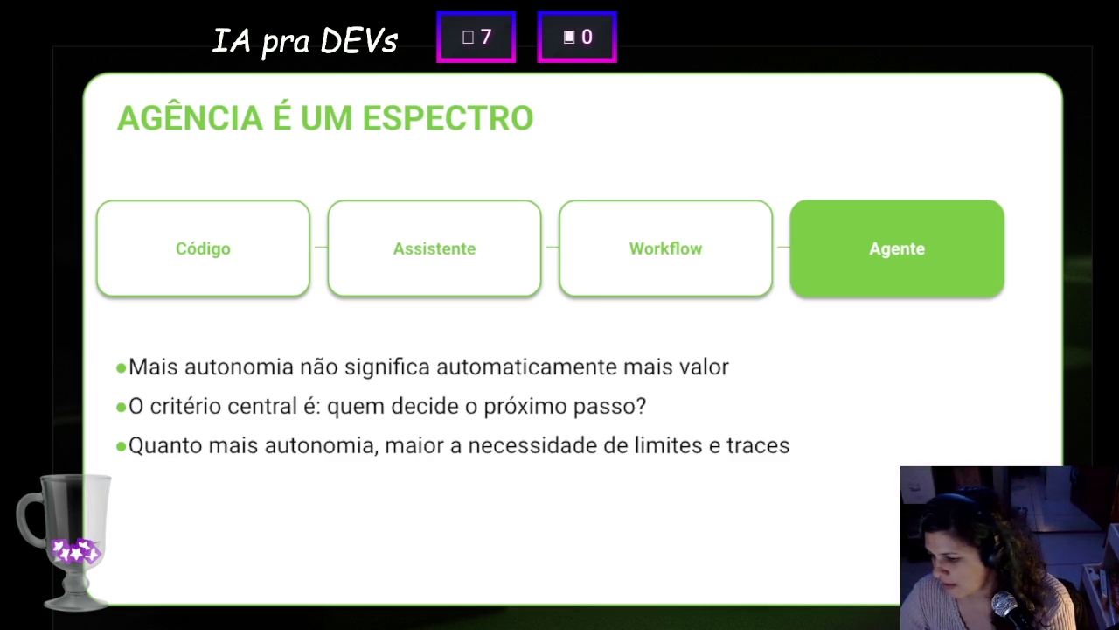
Advance from the agency spectrum slide to the 'Assistente' slide
key(Right)
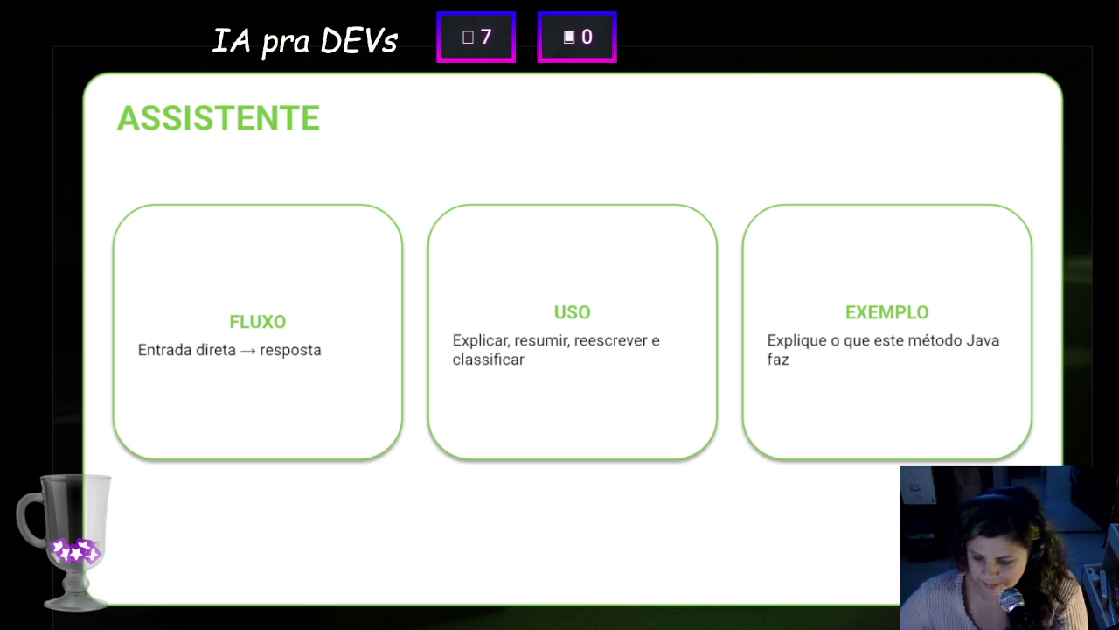
Advance to the Workflow slide and exit the fullscreen slideshow
click(643, 146)
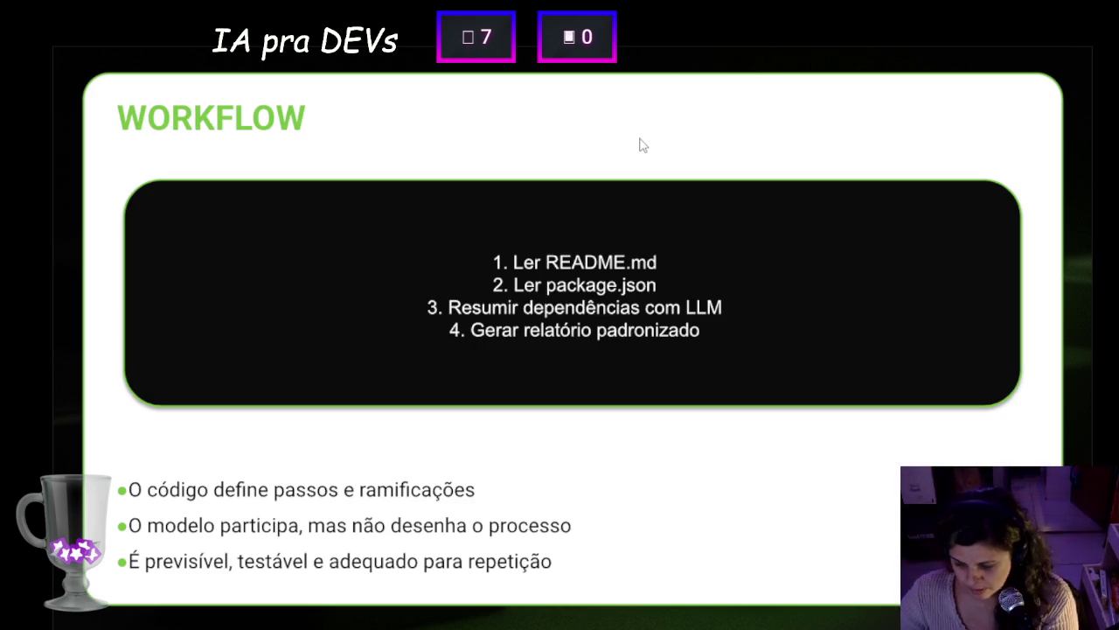
key(Escape)
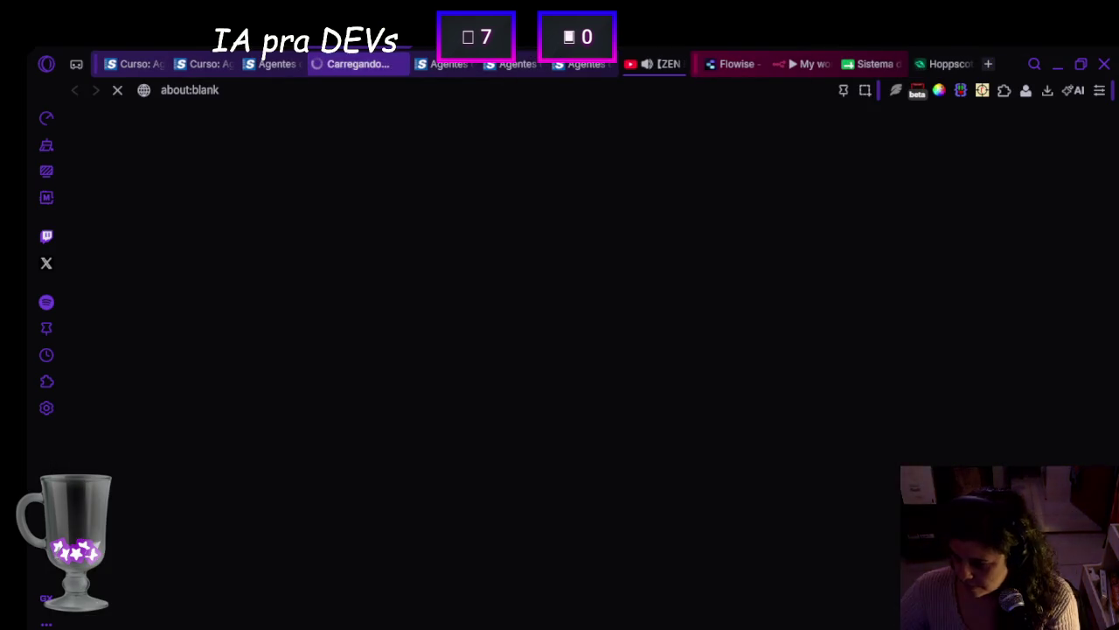
Return to the course page, set the embedded deck to slide 18 WORKFLOW, and open a new tab
click(396, 65)
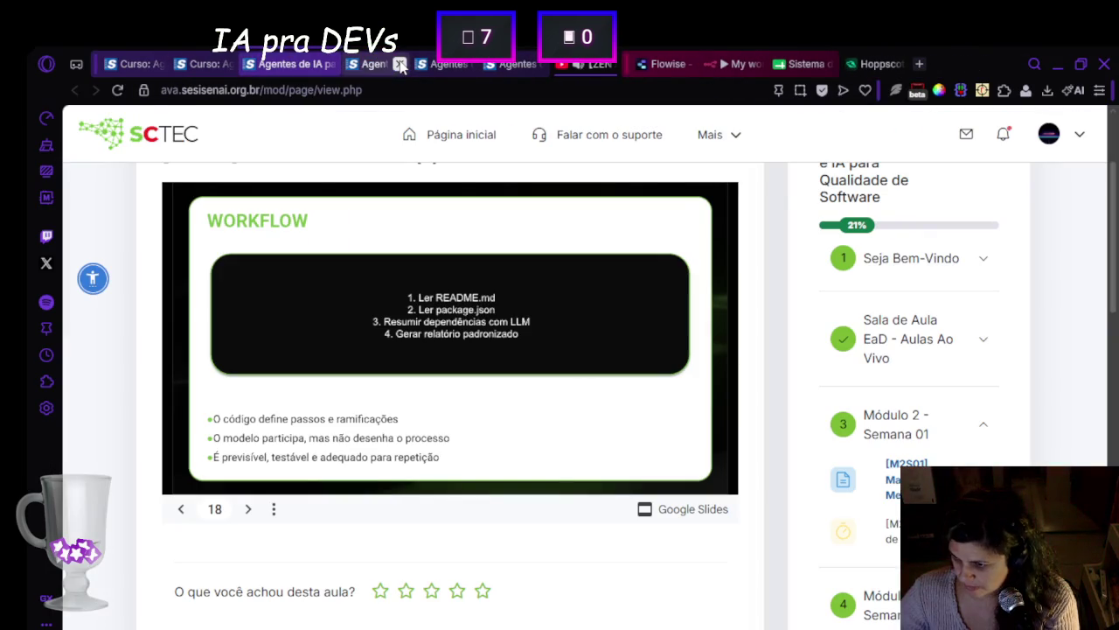
click(182, 511)
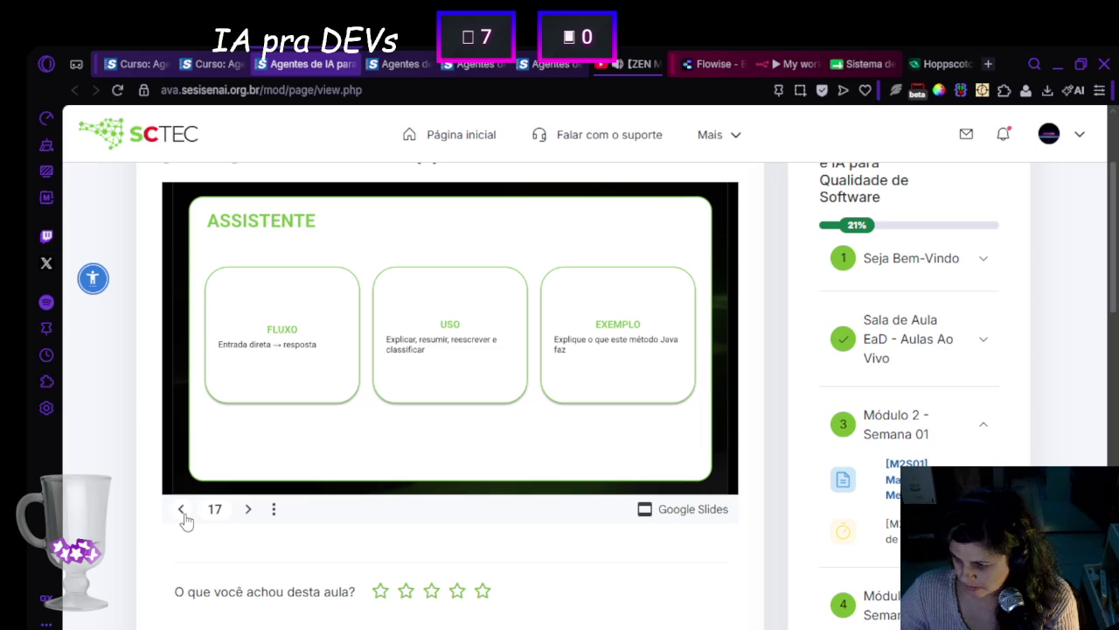
click(248, 510)
click(988, 64)
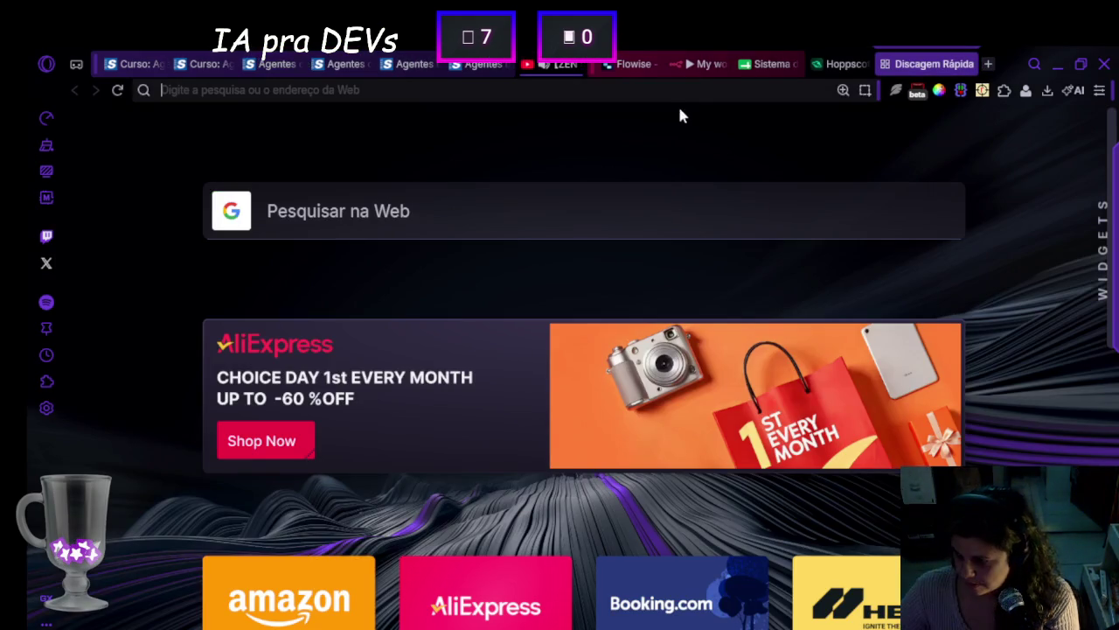
Load deeplearning.ai in the new tab and dismiss the new-course announcement
text(deepl)
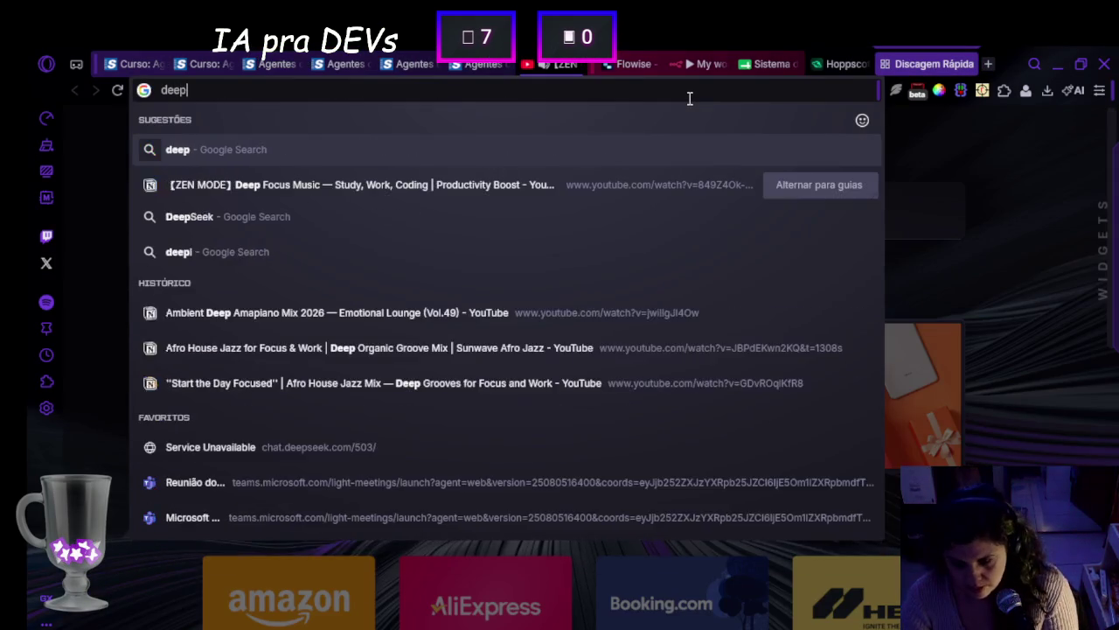
text(ear)
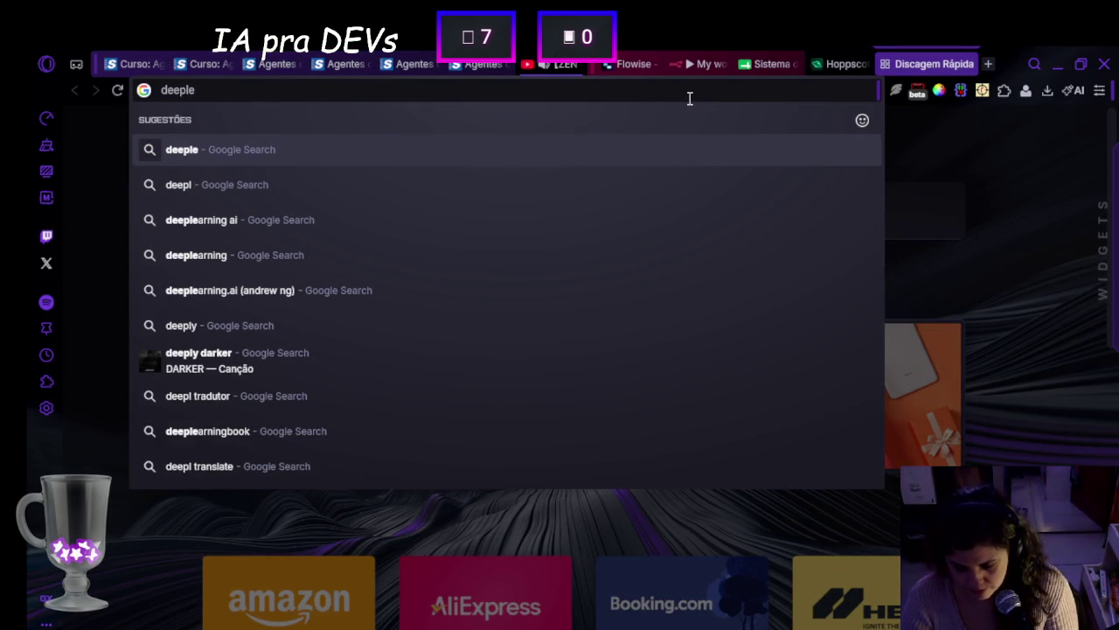
text(ning.)
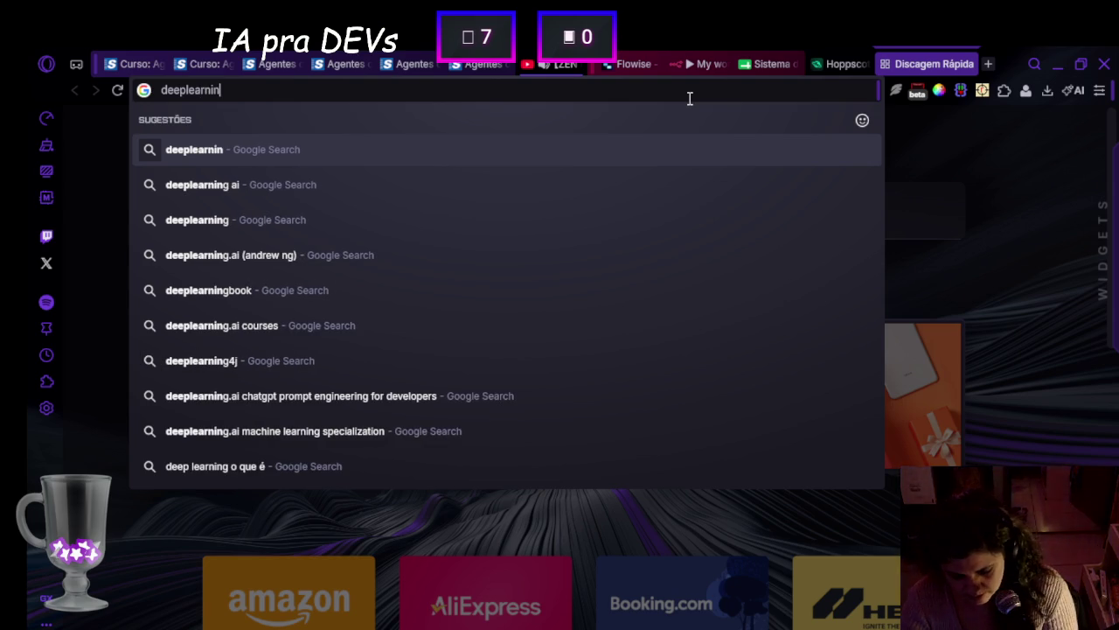
text(ai)
key(Return)
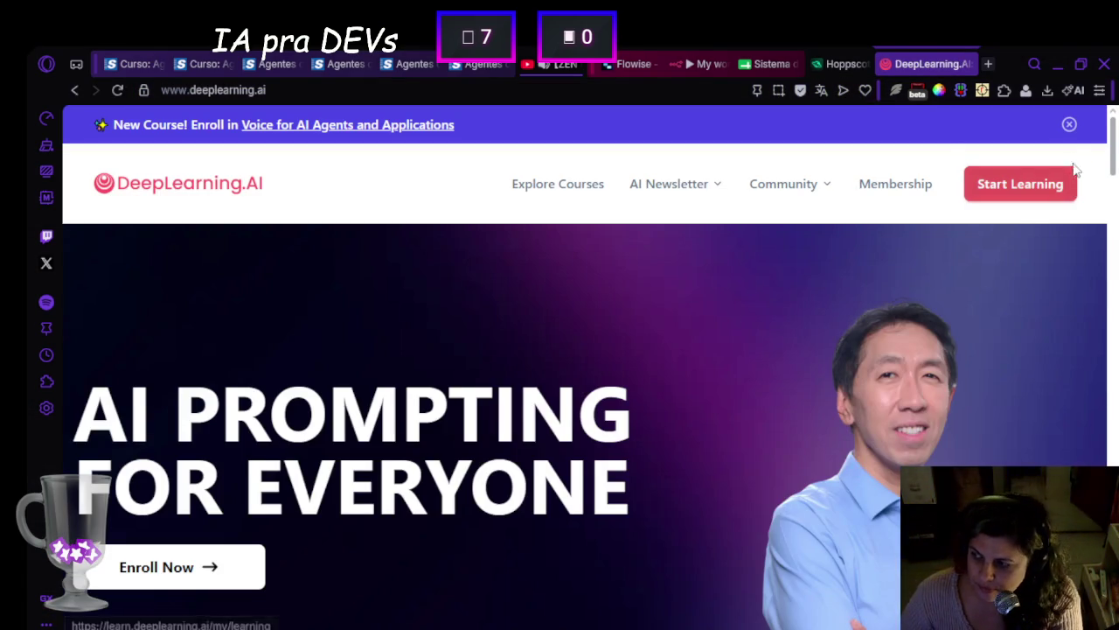
click(1069, 124)
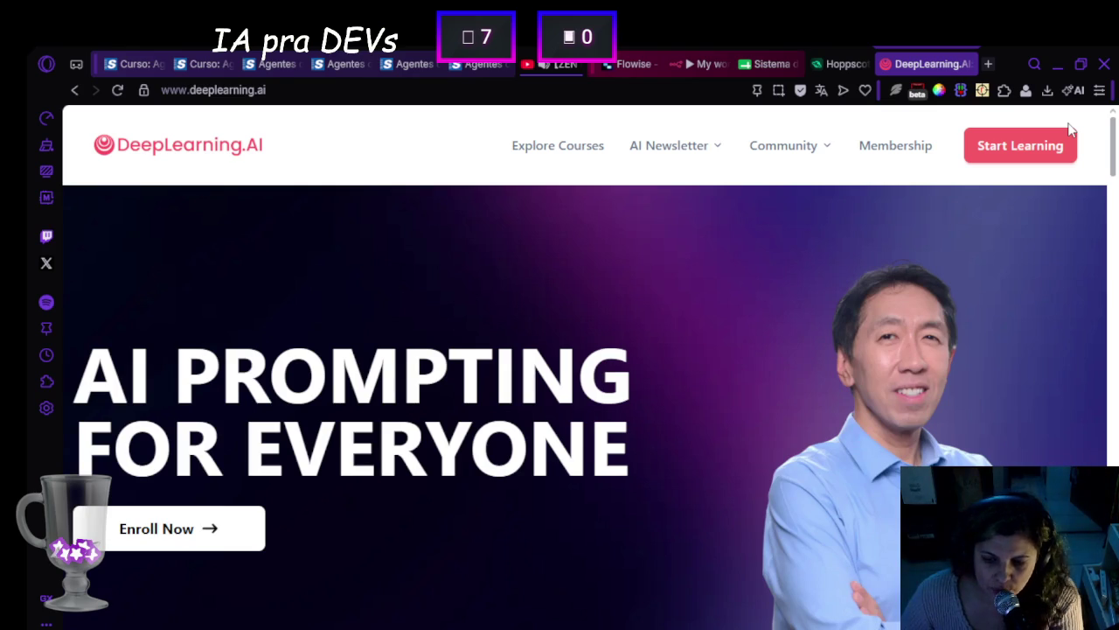
Browse the AI Courses and Specializations listing, then switch to the Sistema de Tickets and Hoppscotch tabs
scroll(690, 297, down, 3)
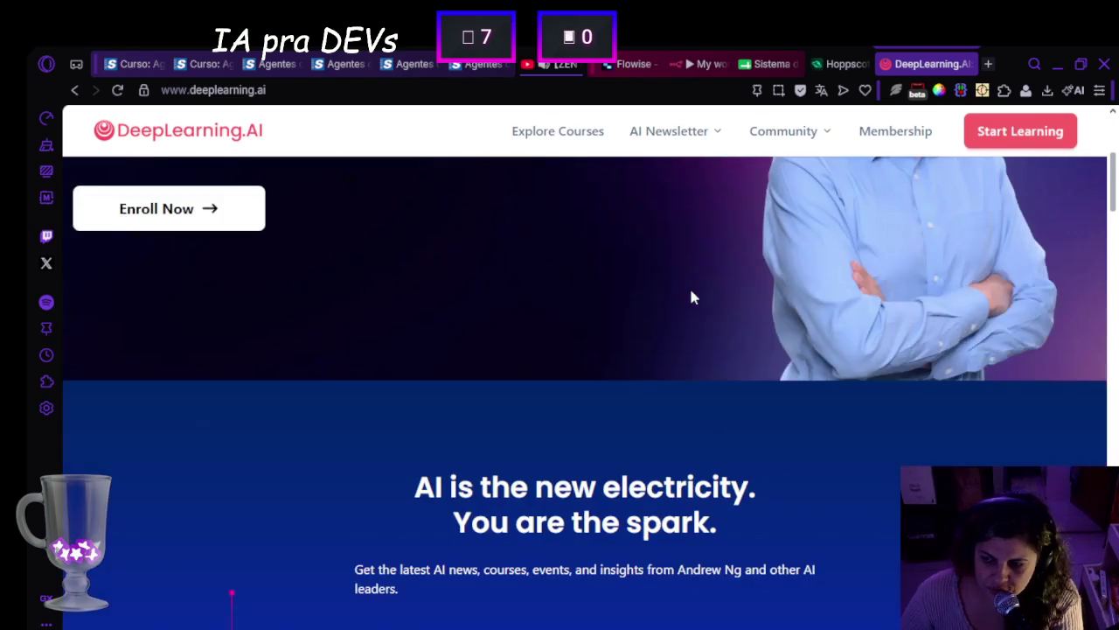
scroll(691, 298, up, 3)
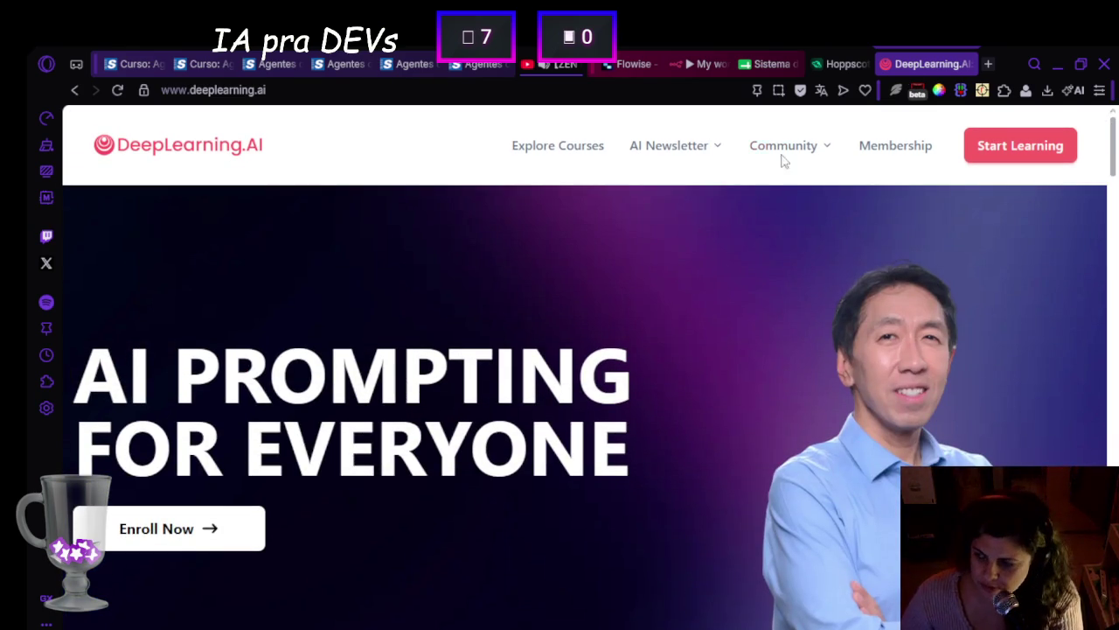
scroll(690, 242, down, 9)
scroll(690, 245, down, 5)
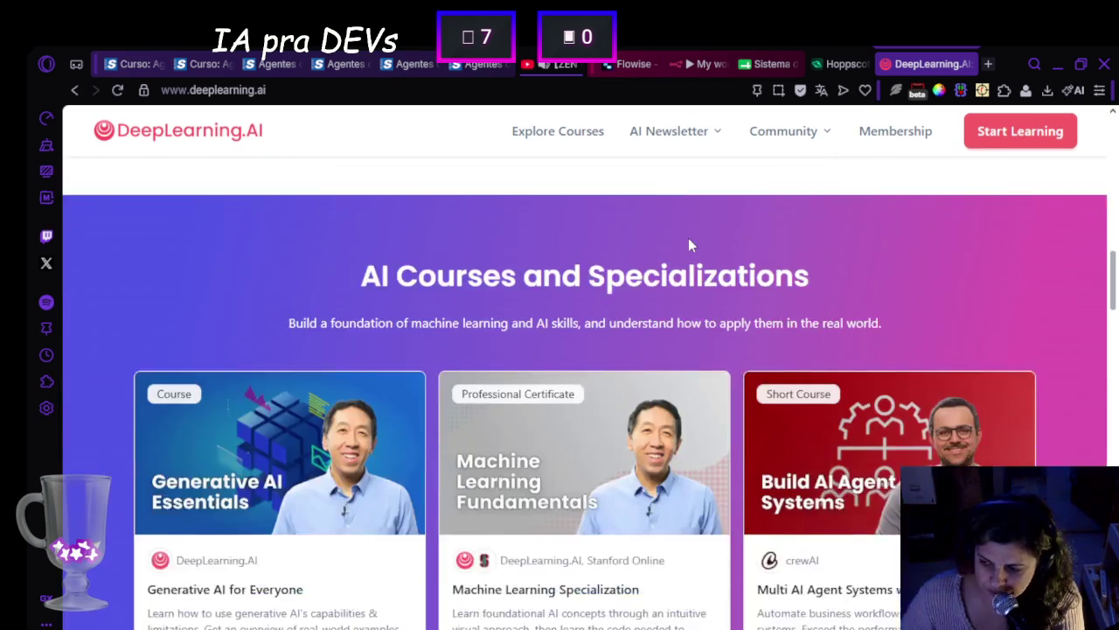
scroll(690, 247, up, 1)
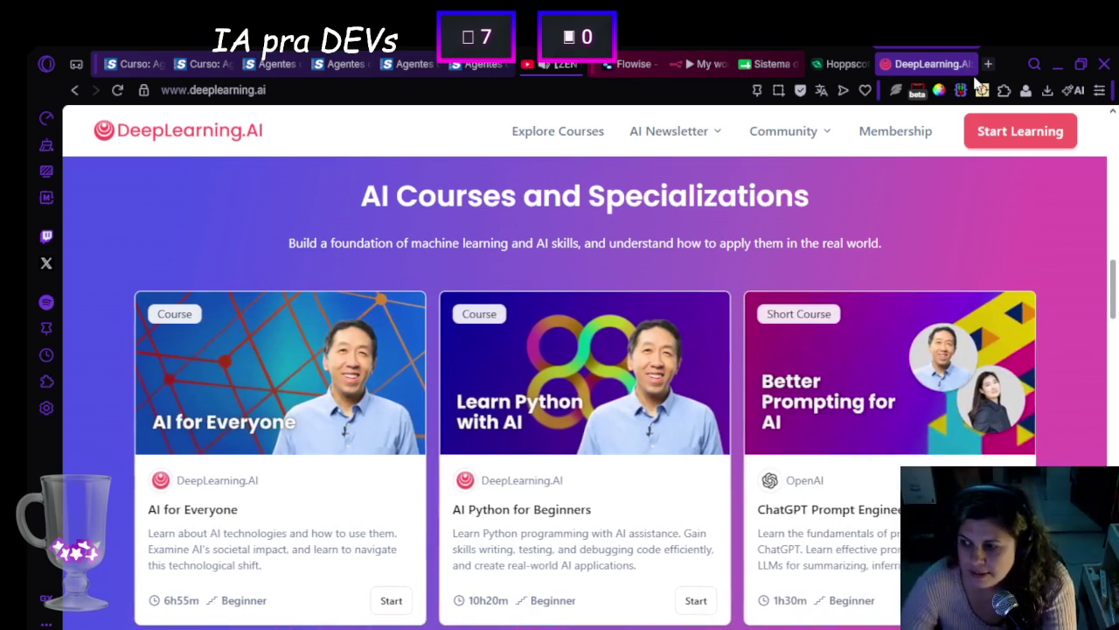
click(770, 63)
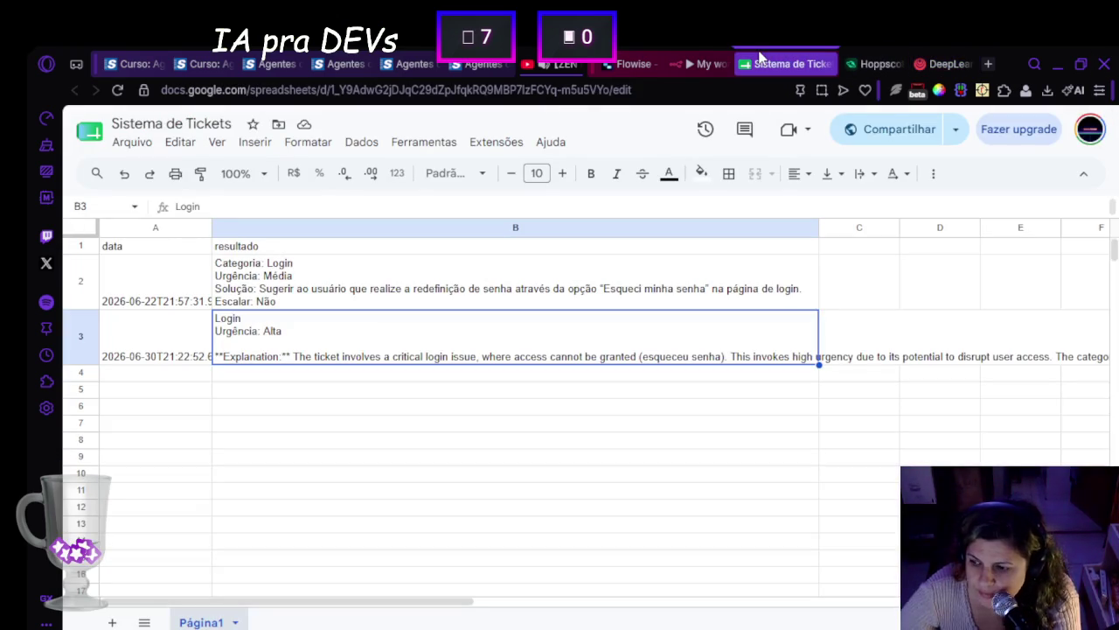
click(870, 63)
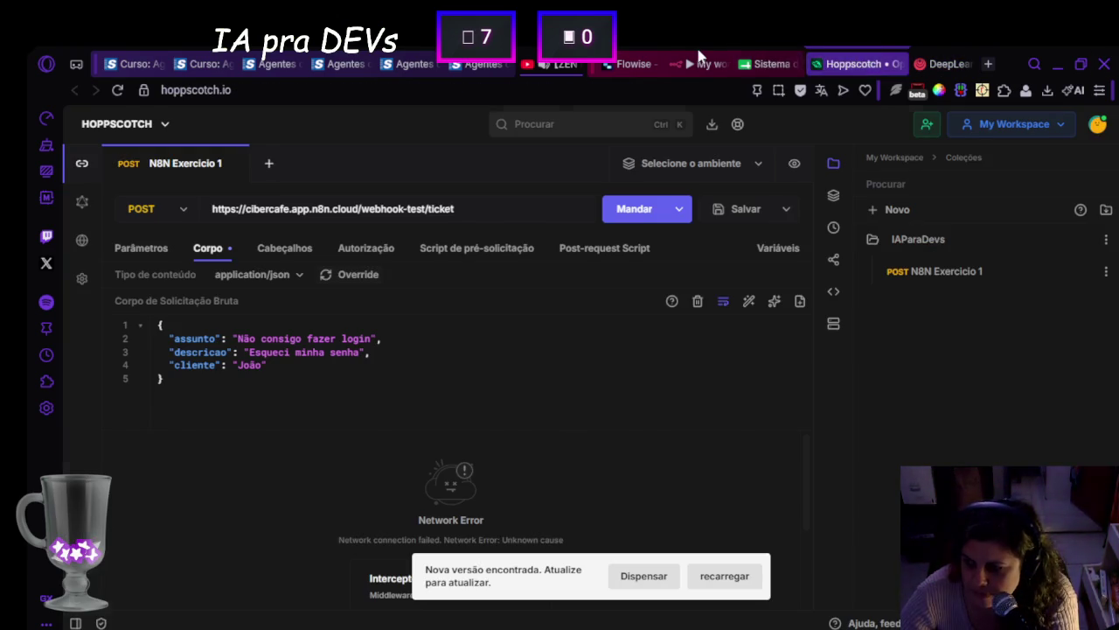
Cycle through the n8n, Flowise and course tabs, open the deck in Google Slides, then return to slide 18
click(711, 63)
click(634, 63)
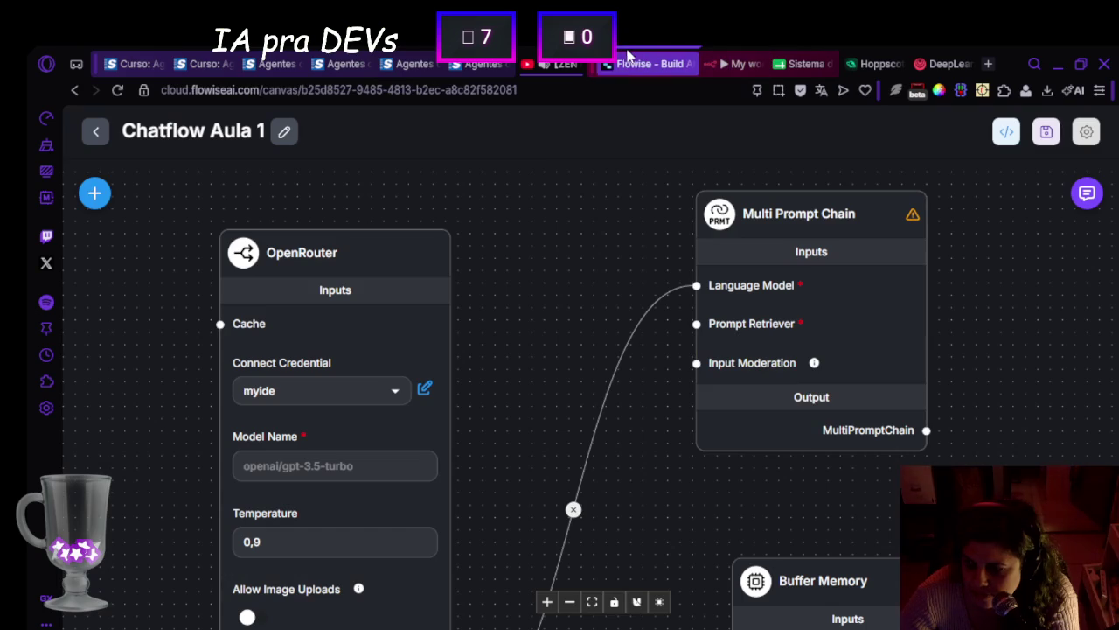
click(481, 63)
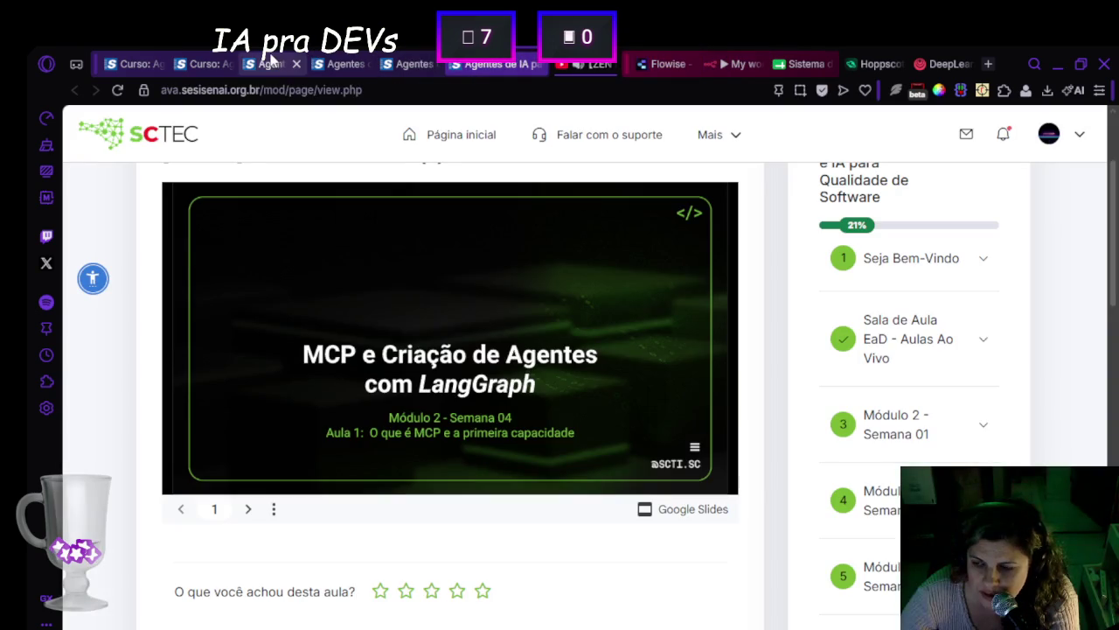
click(275, 63)
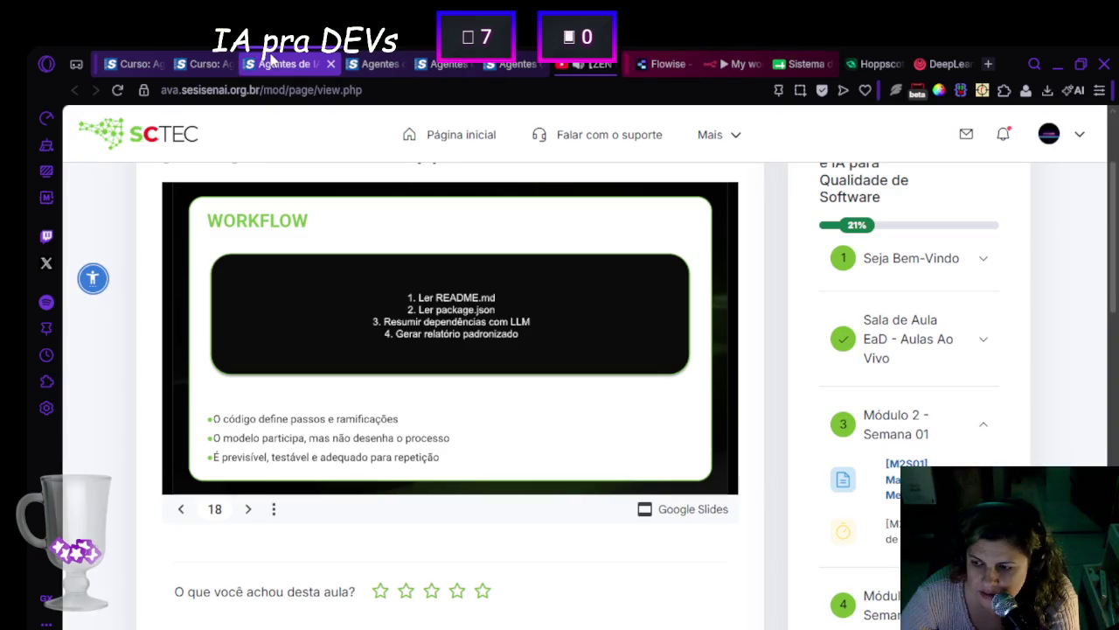
click(680, 512)
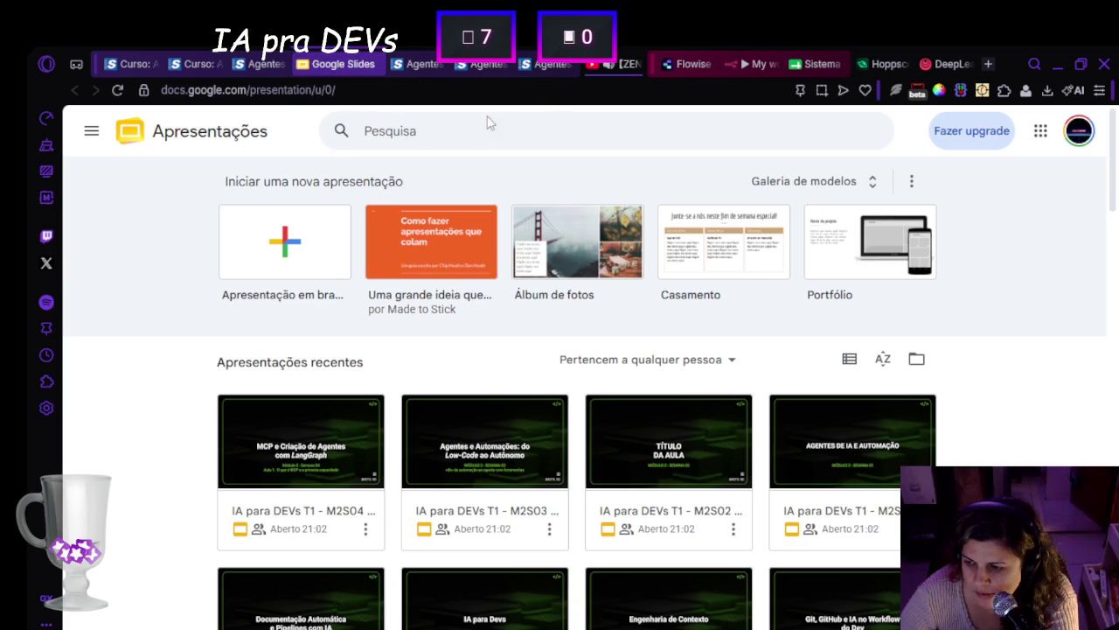
click(373, 65)
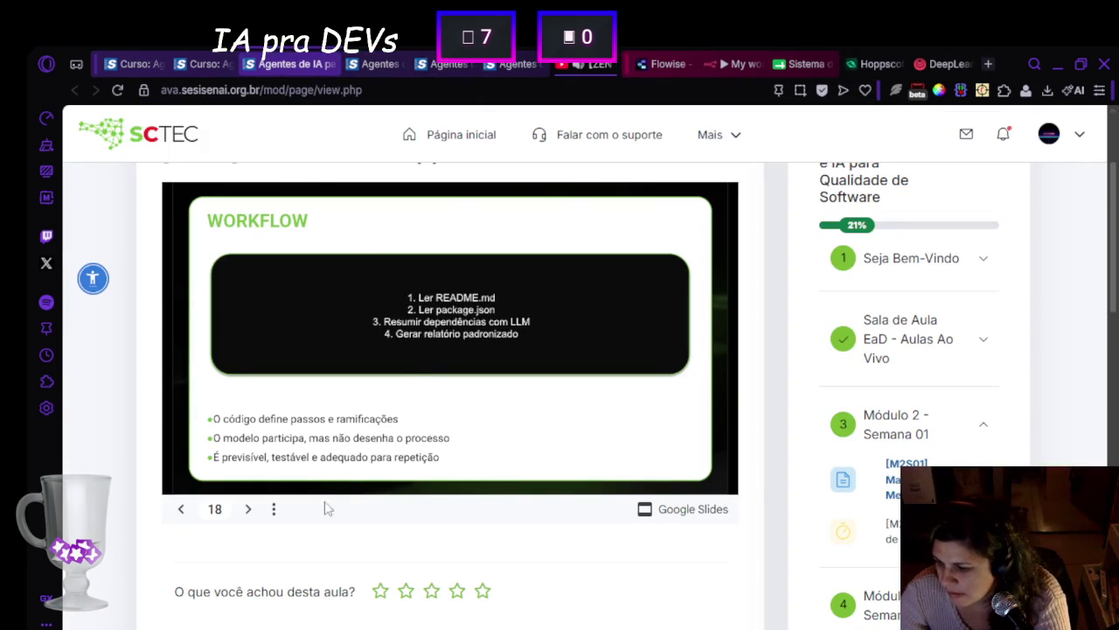
Advance the embedded deck through the Assistente vs Workflow vs Agente, decision tree and RAG slides to the Air Canada case
click(703, 480)
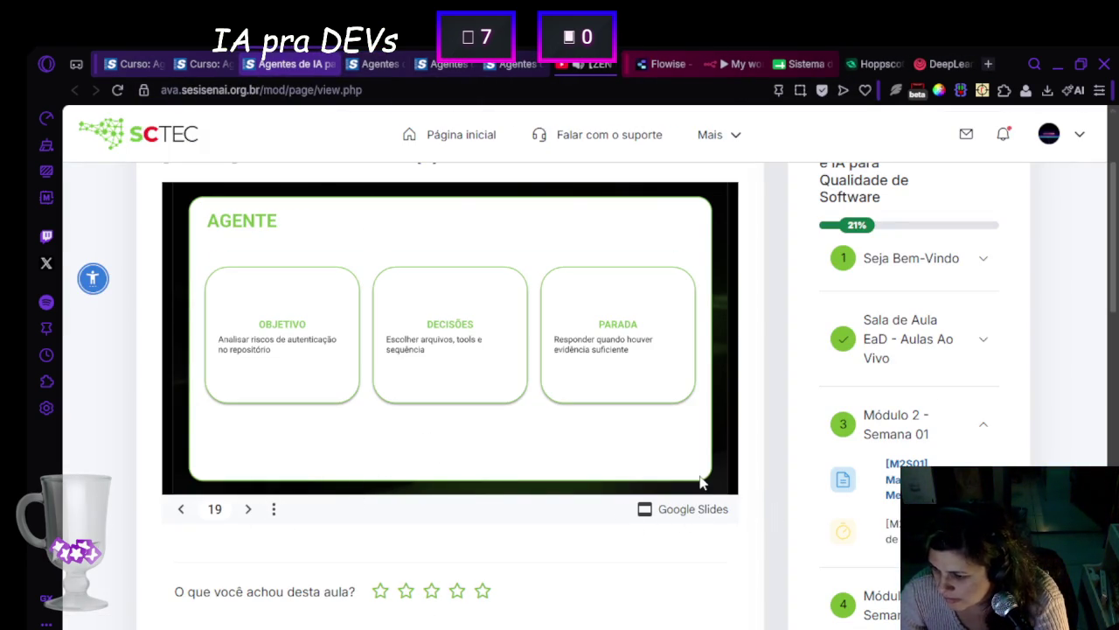
click(594, 443)
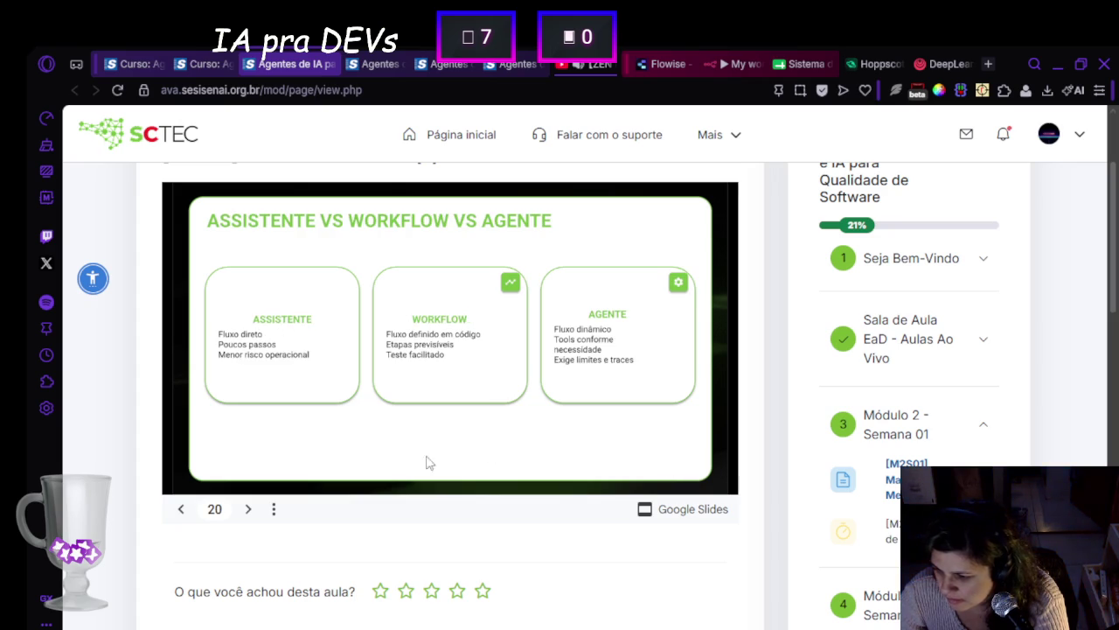
right_click(308, 454)
click(292, 442)
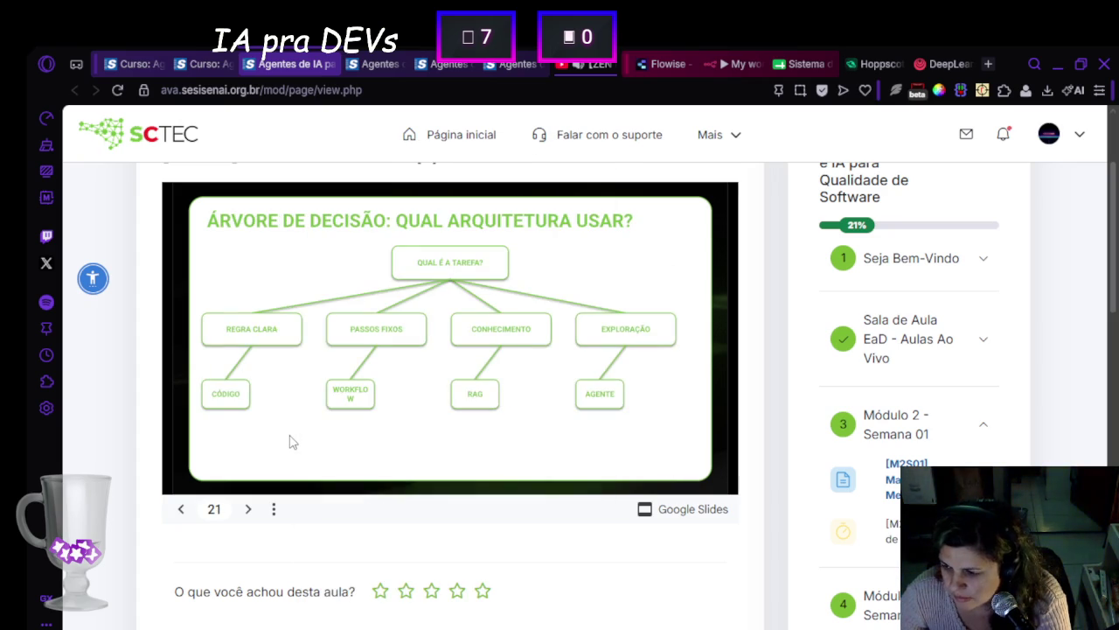
click(660, 418)
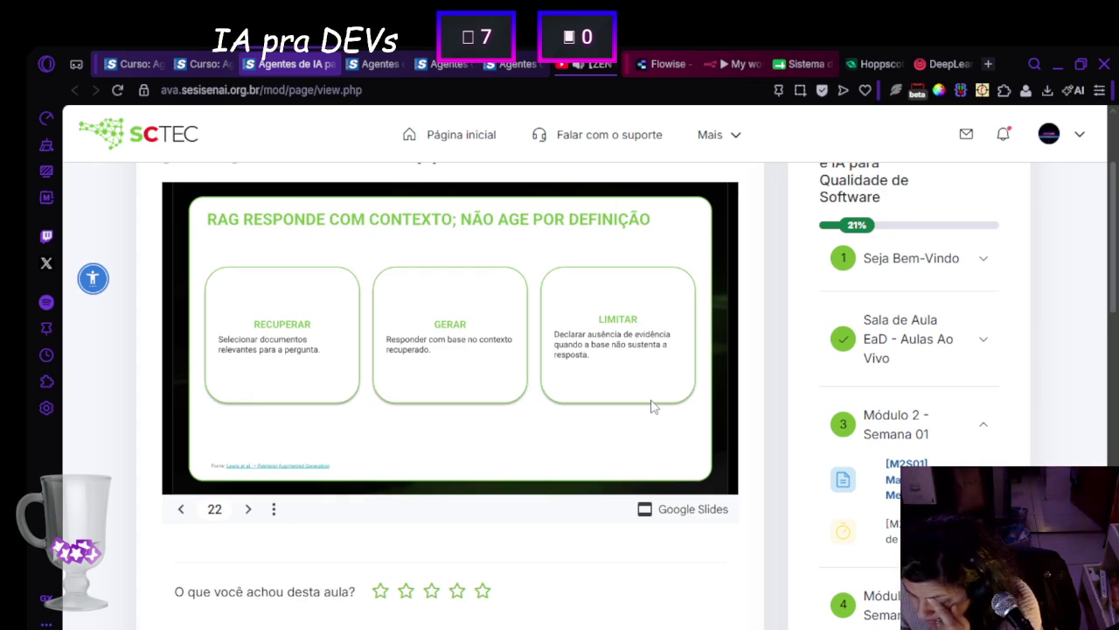
click(651, 406)
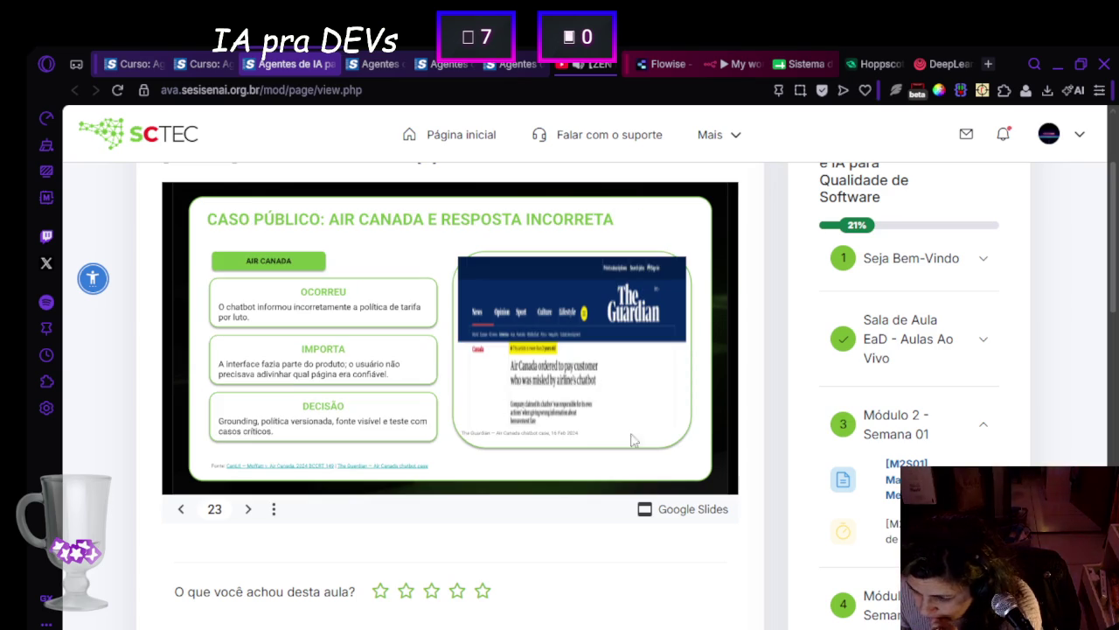
Step through the coding agent loop, ephemeral environment, Leilão de Autonomia and debrief slides to the break
click(245, 509)
click(245, 509)
click(245, 509)
click(246, 511)
click(247, 512)
click(247, 511)
click(247, 510)
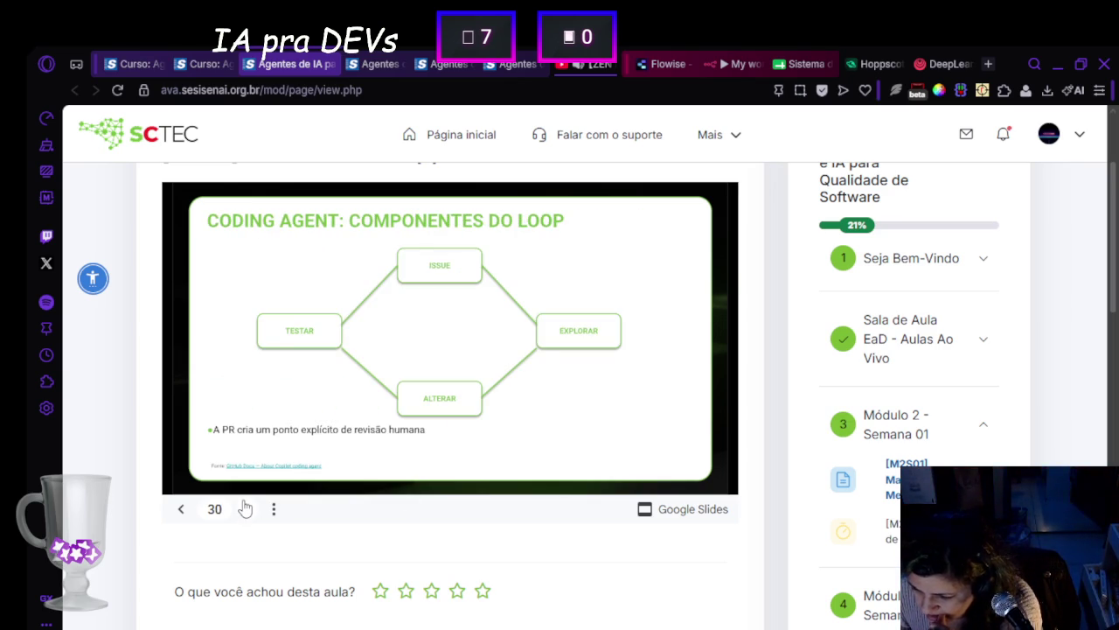
click(246, 508)
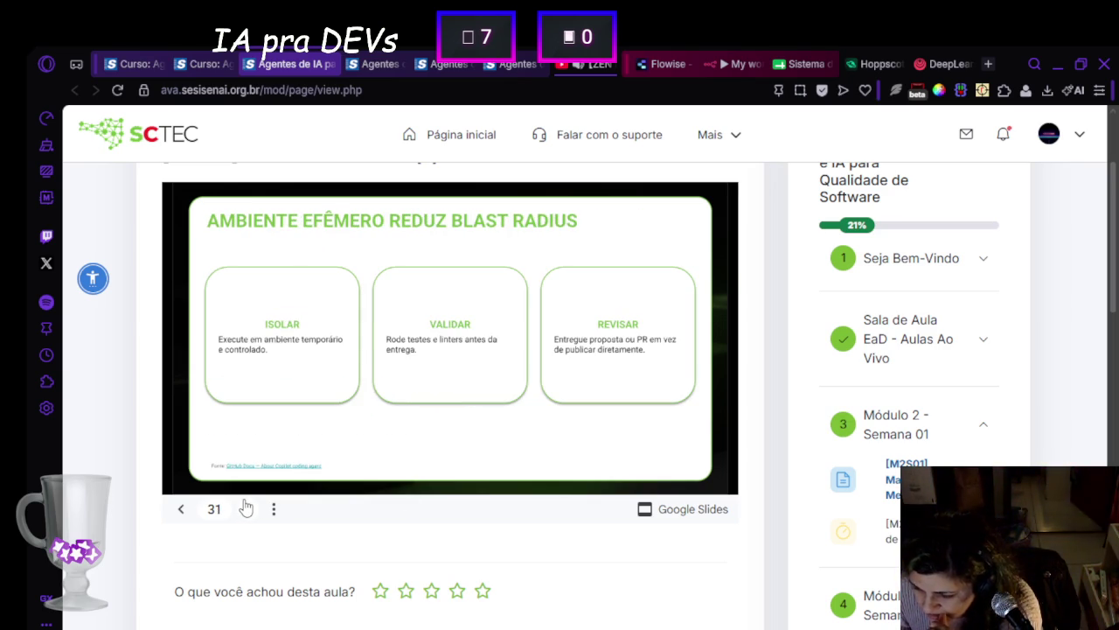
click(247, 507)
click(246, 510)
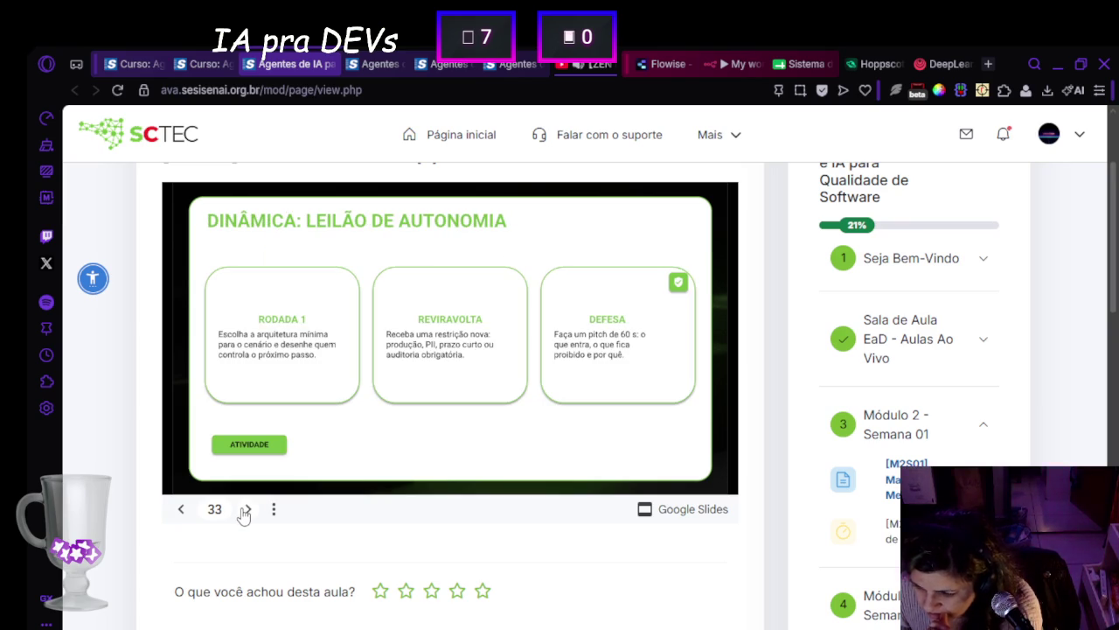
click(245, 510)
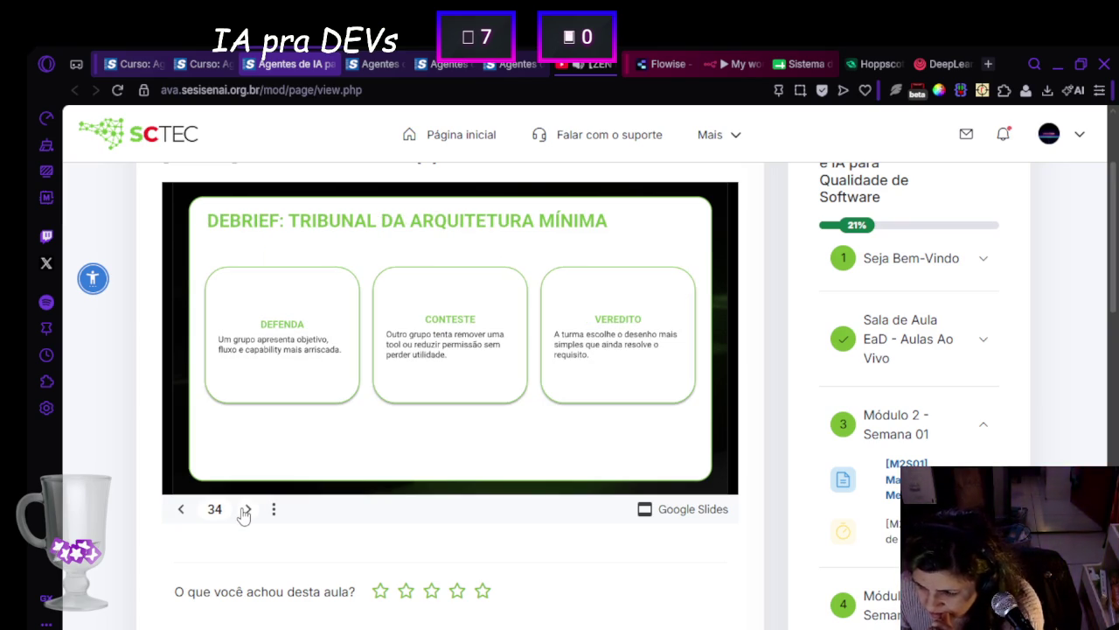
click(246, 511)
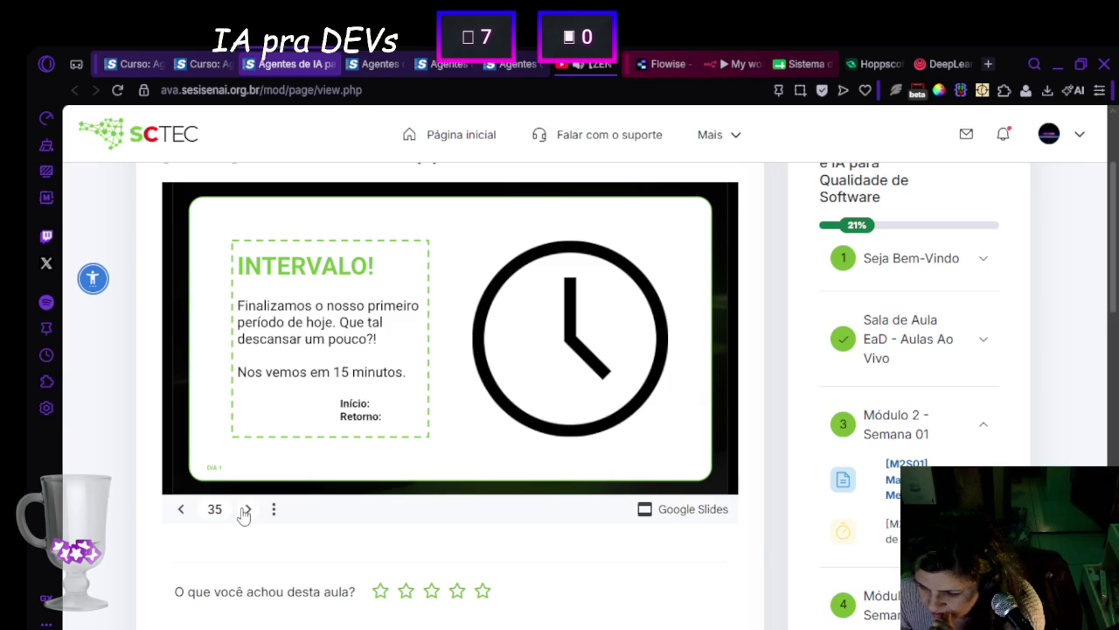
Continue past the simplest architecture, class question and trust signals slides to the Day 1 closing
click(246, 511)
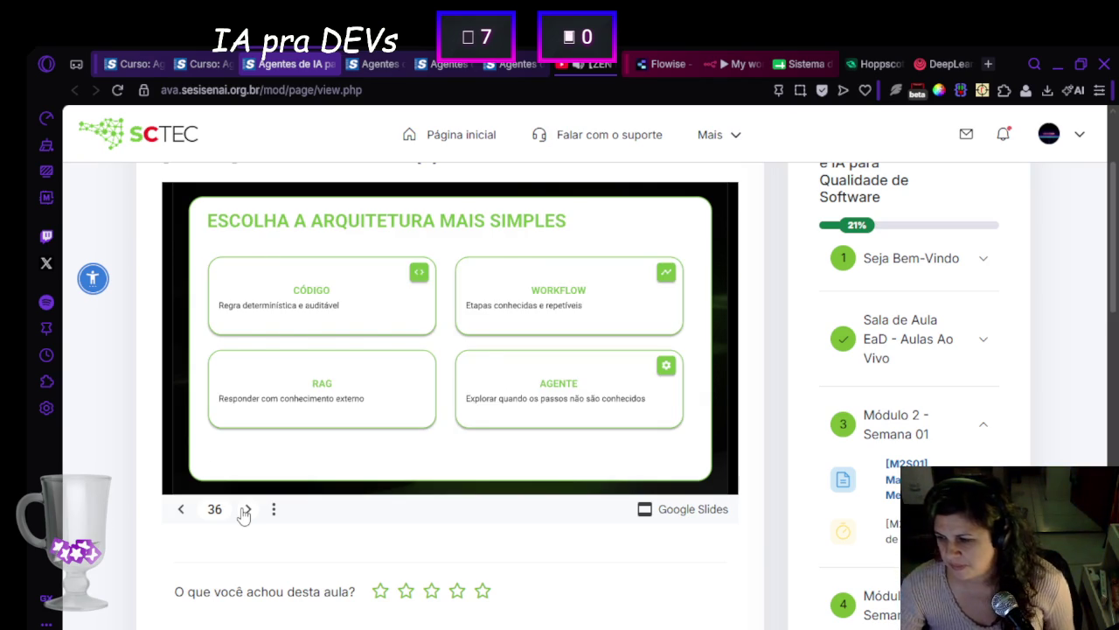
click(245, 510)
click(246, 511)
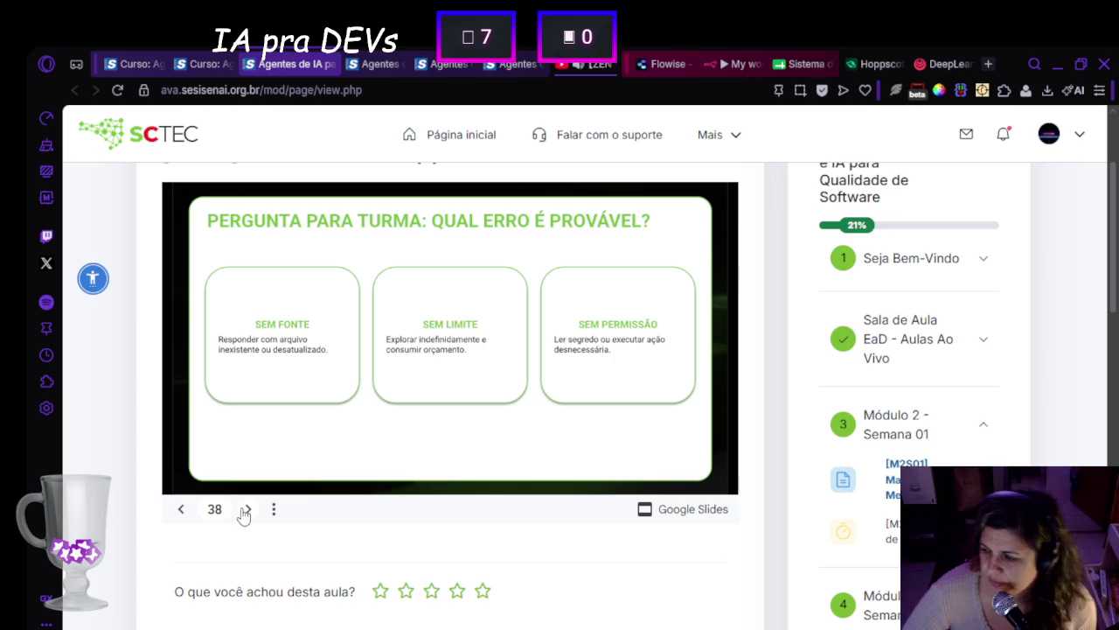
click(245, 511)
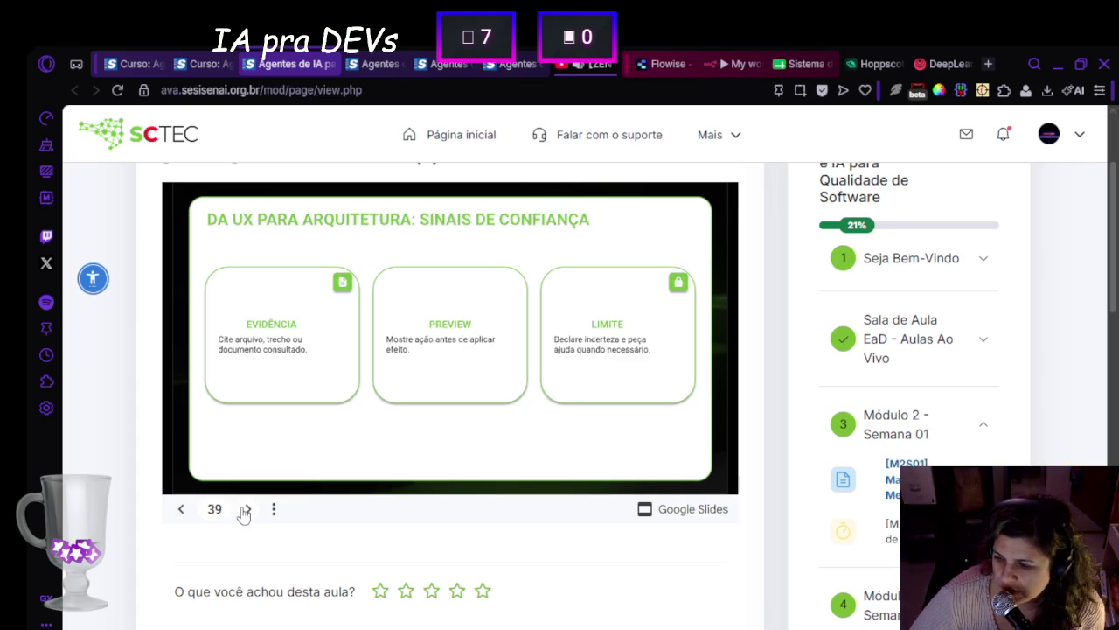
click(246, 510)
click(246, 510)
click(246, 511)
click(246, 510)
click(246, 511)
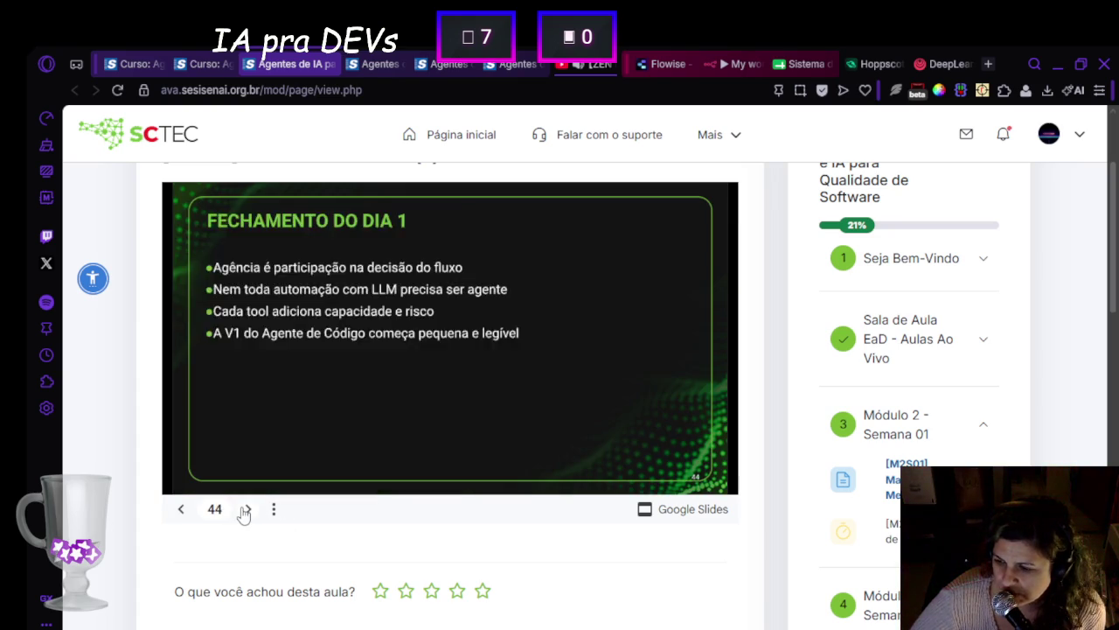
click(245, 511)
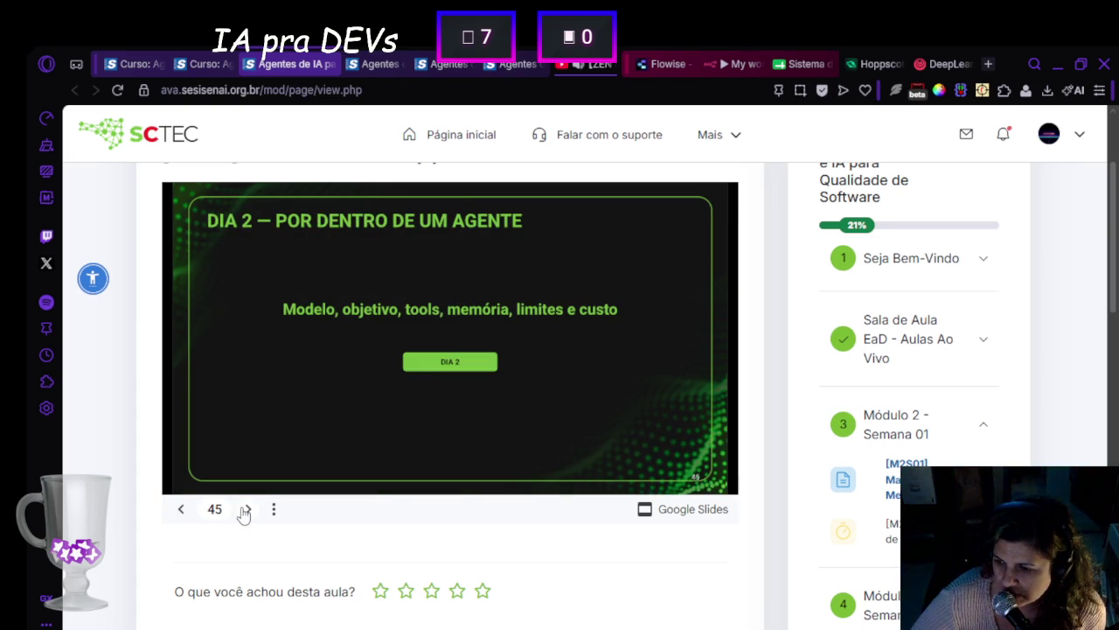
Skip quickly through the Day 2 slides to slide 59, the tool-calling swimlane
click(246, 511)
triple_click(245, 511)
double_click(246, 511)
triple_click(246, 511)
double_click(245, 511)
double_click(246, 511)
click(247, 511)
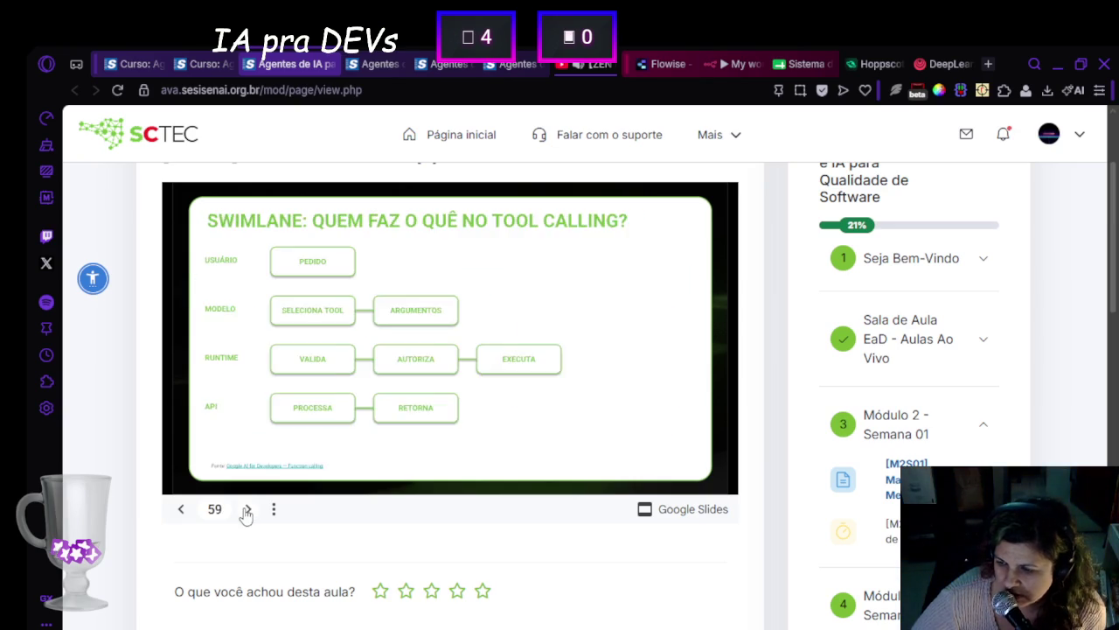